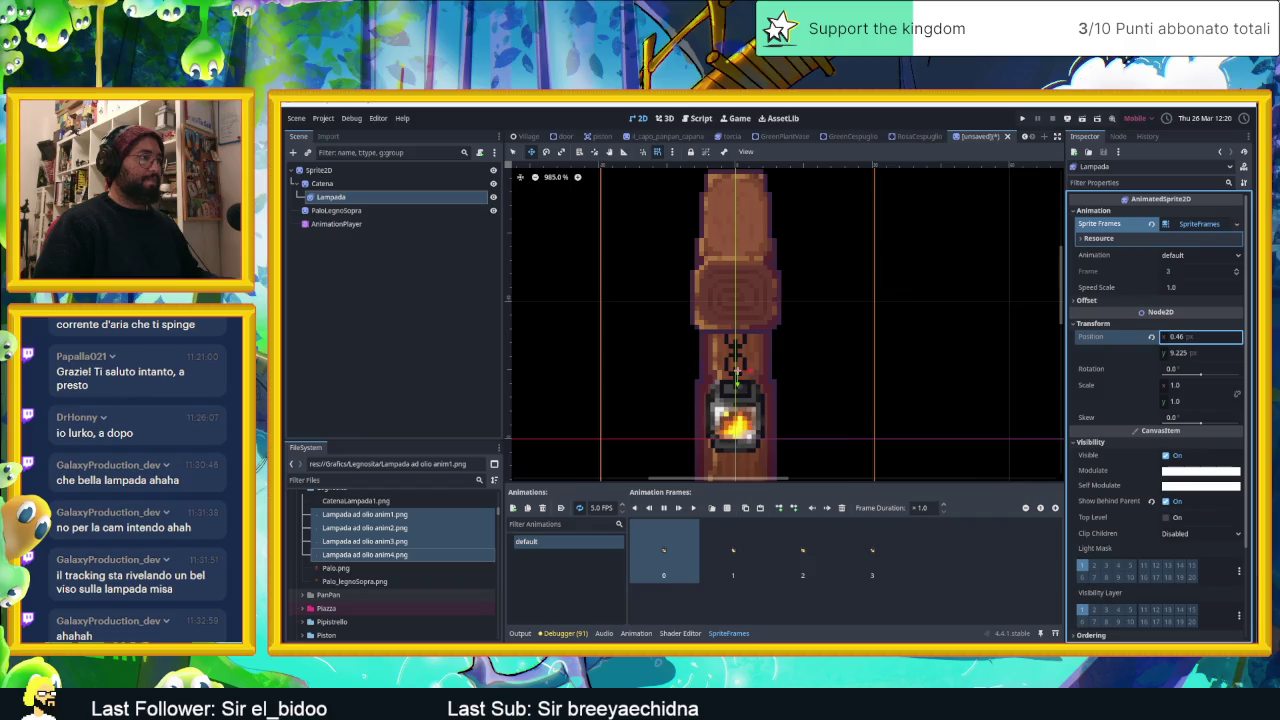
# Look over the Catena chain and the AnimationPlayer's track-type list without adding a track.
pyautogui.scroll(-2, 731, 358)
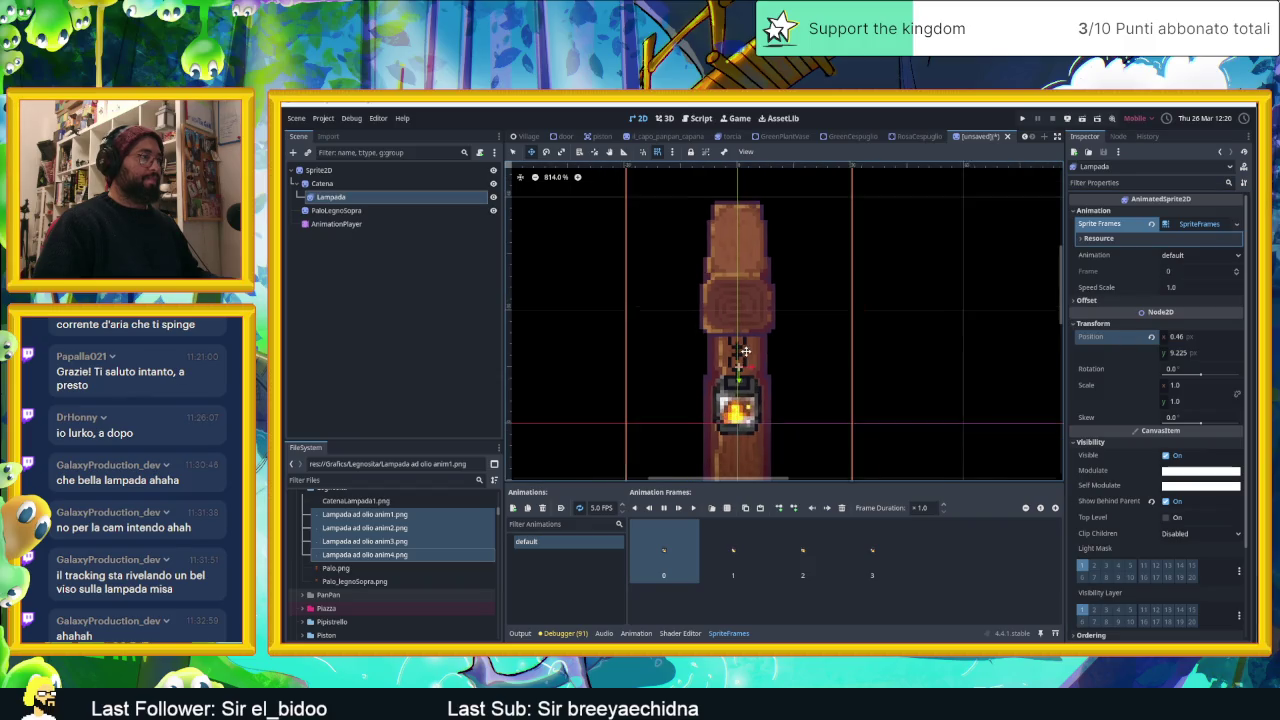
pyautogui.click(397, 337)
pyautogui.click(327, 186)
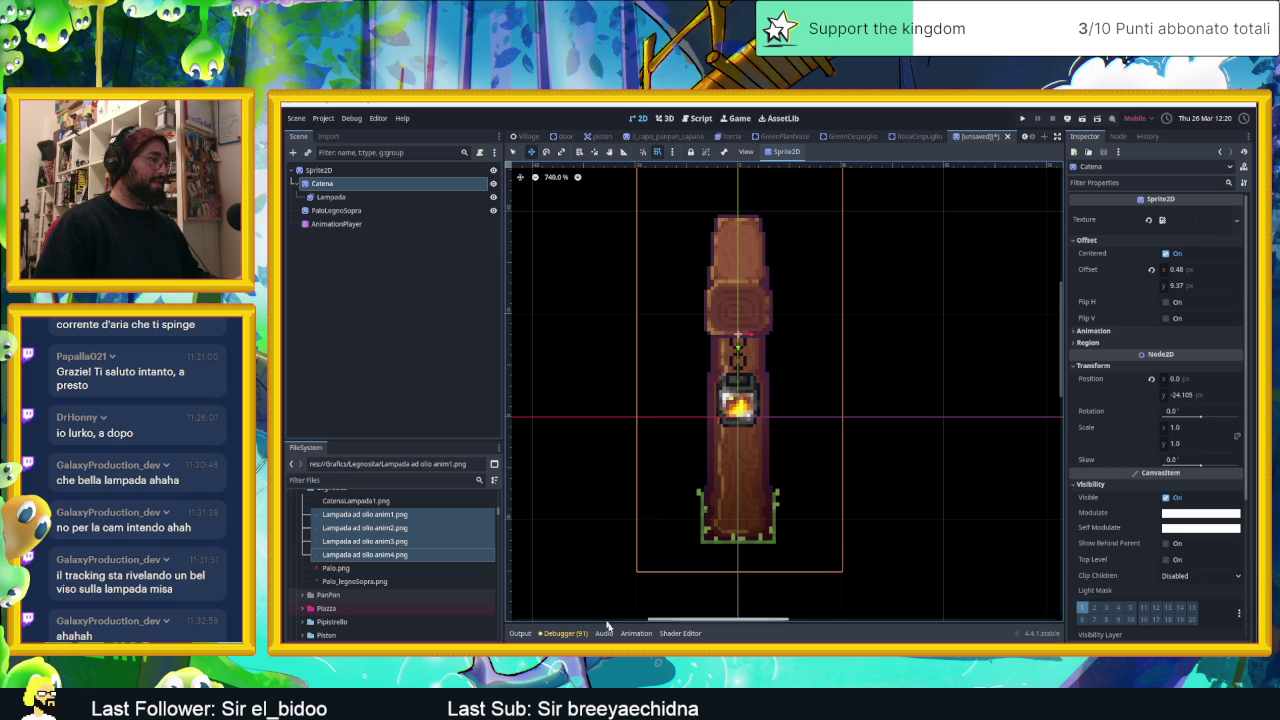
pyautogui.click(330, 225)
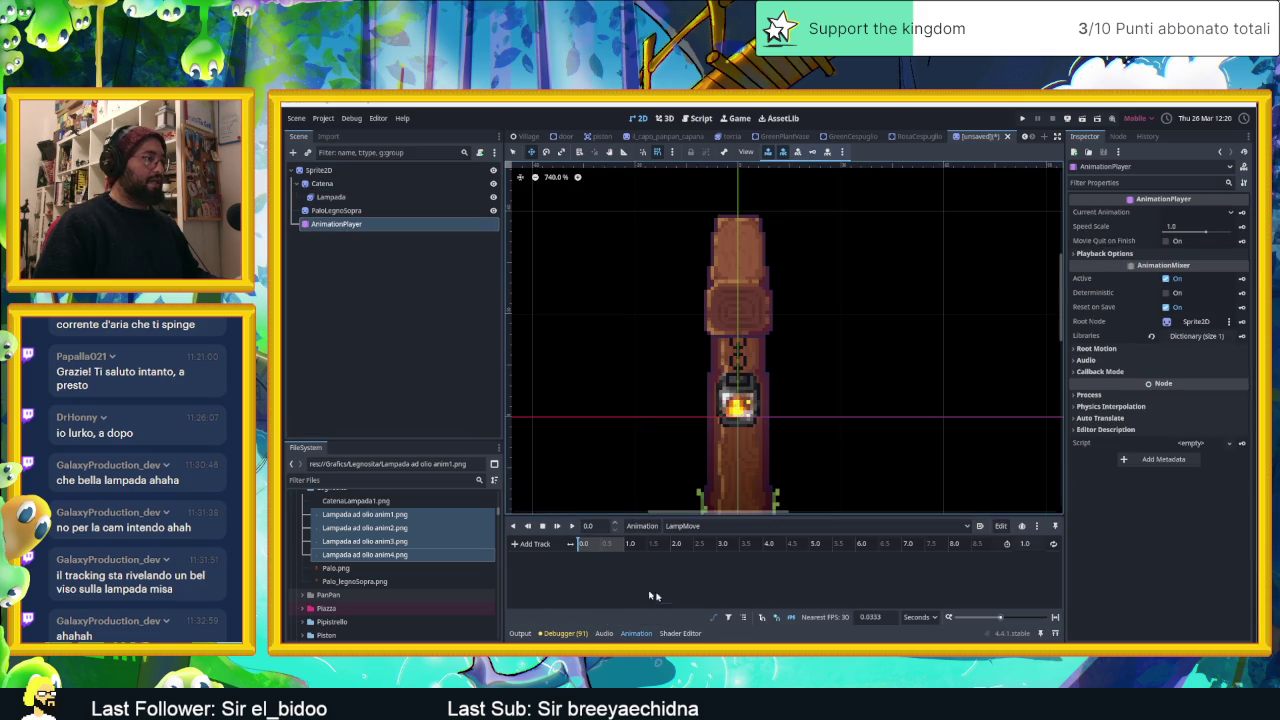
pyautogui.click(533, 544)
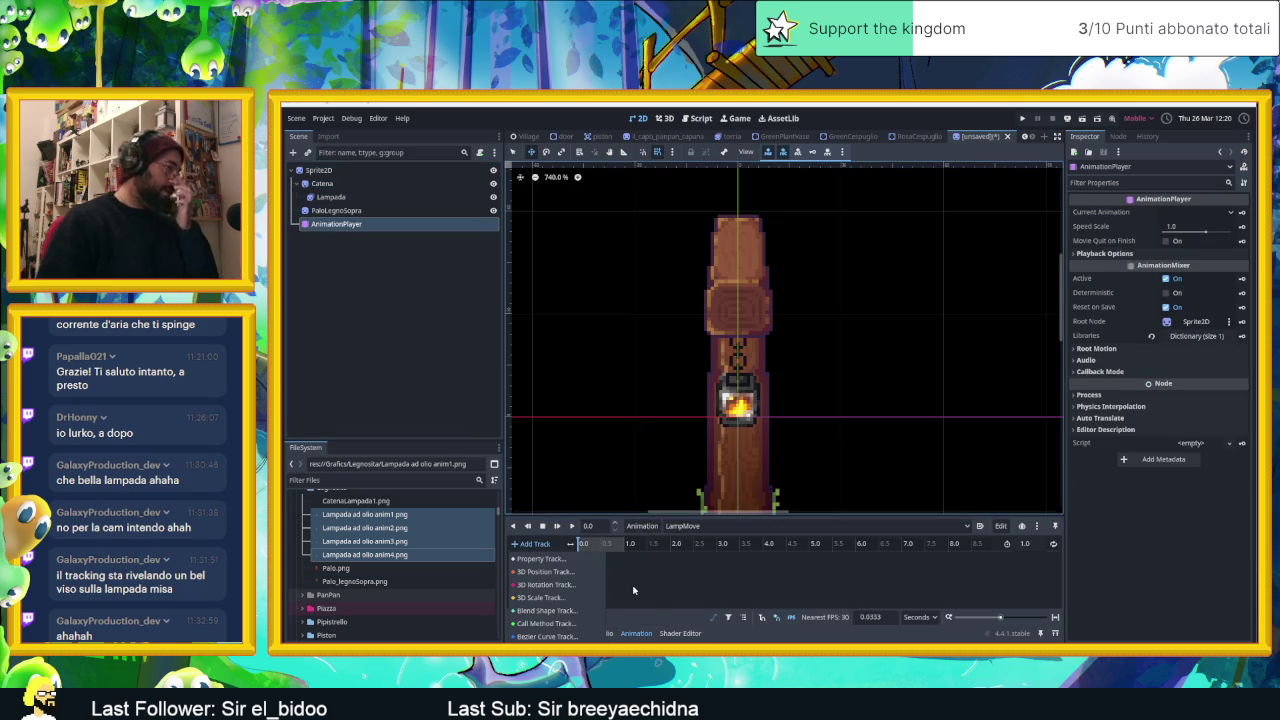
pyautogui.click(633, 590)
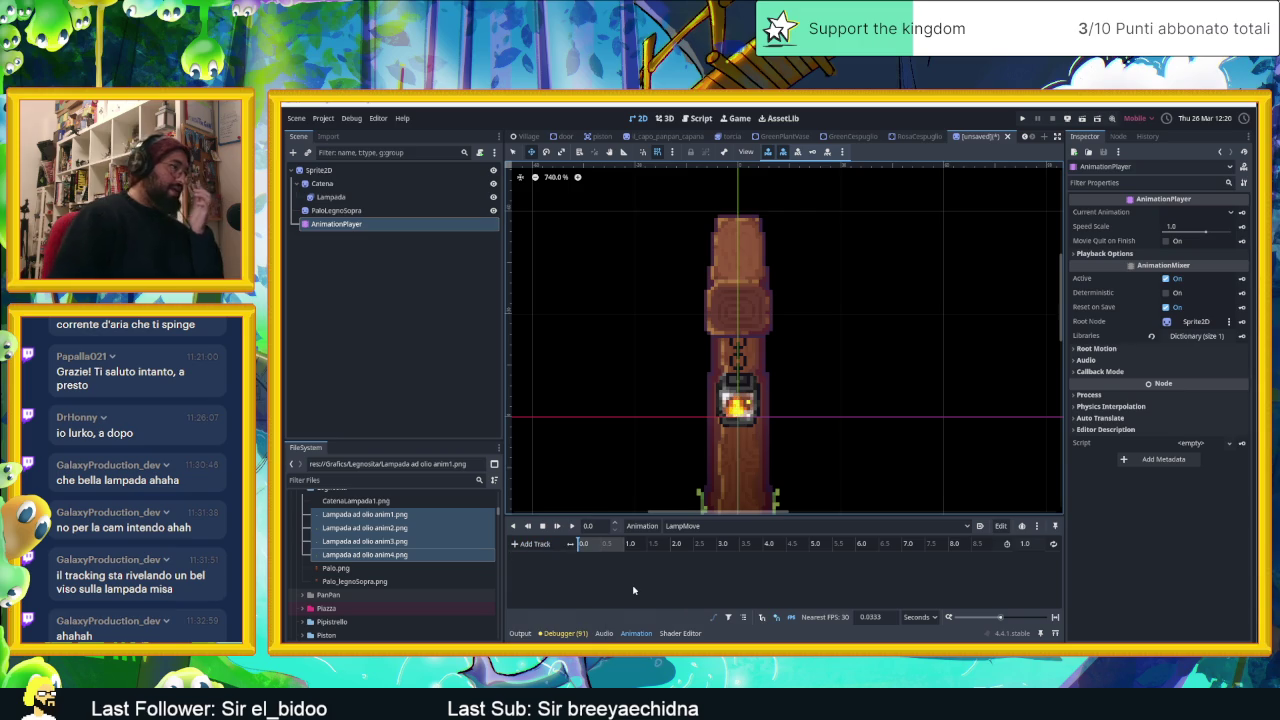
pyautogui.click(521, 546)
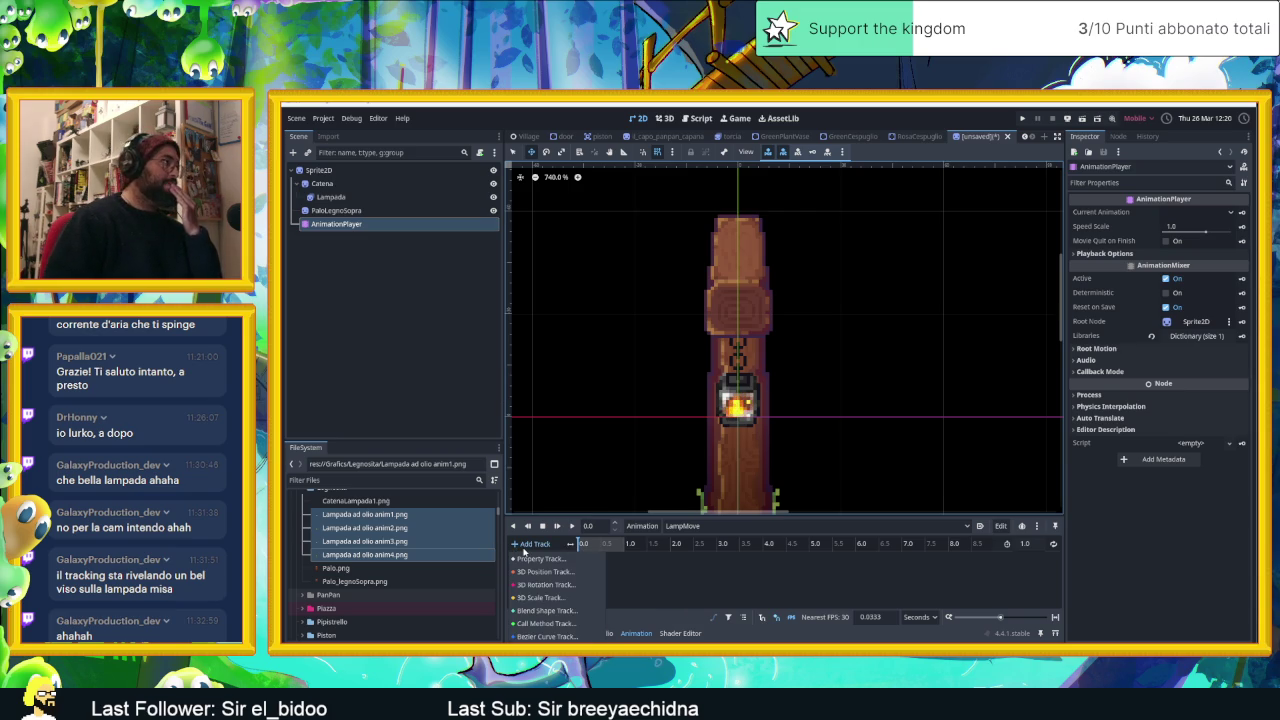
pyautogui.click(664, 580)
pyautogui.click(331, 197)
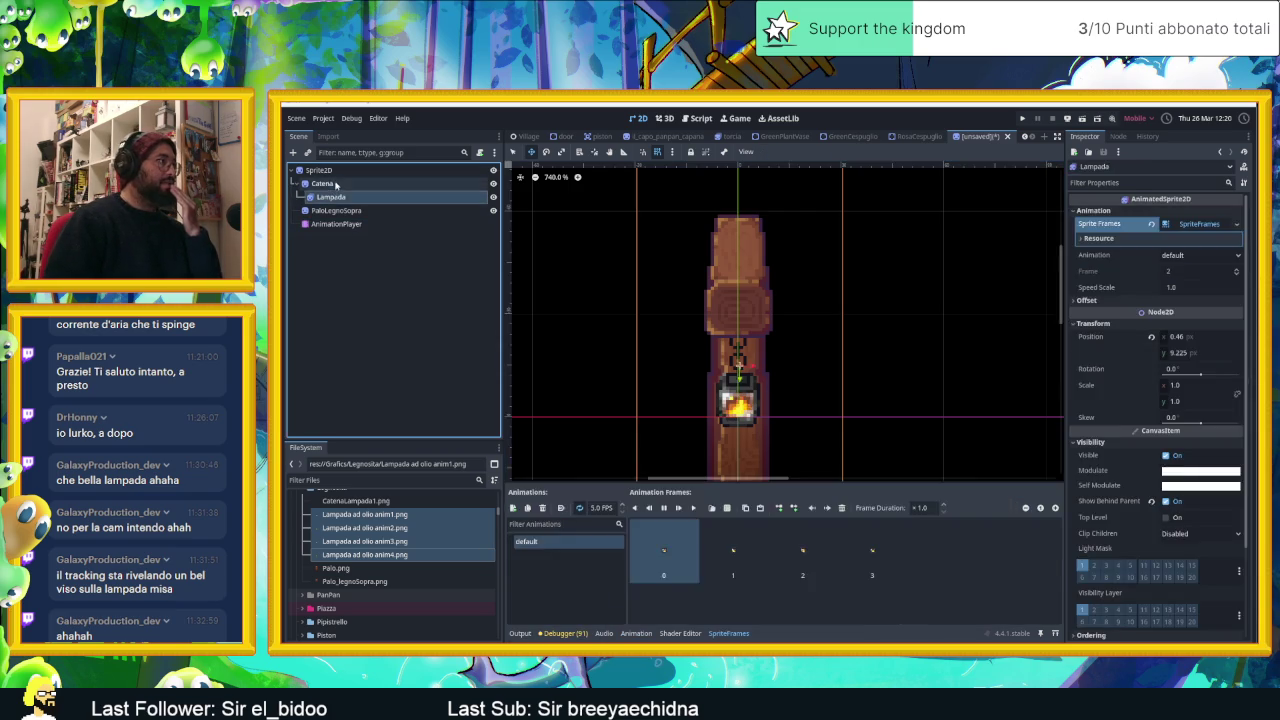
pyautogui.click(330, 184)
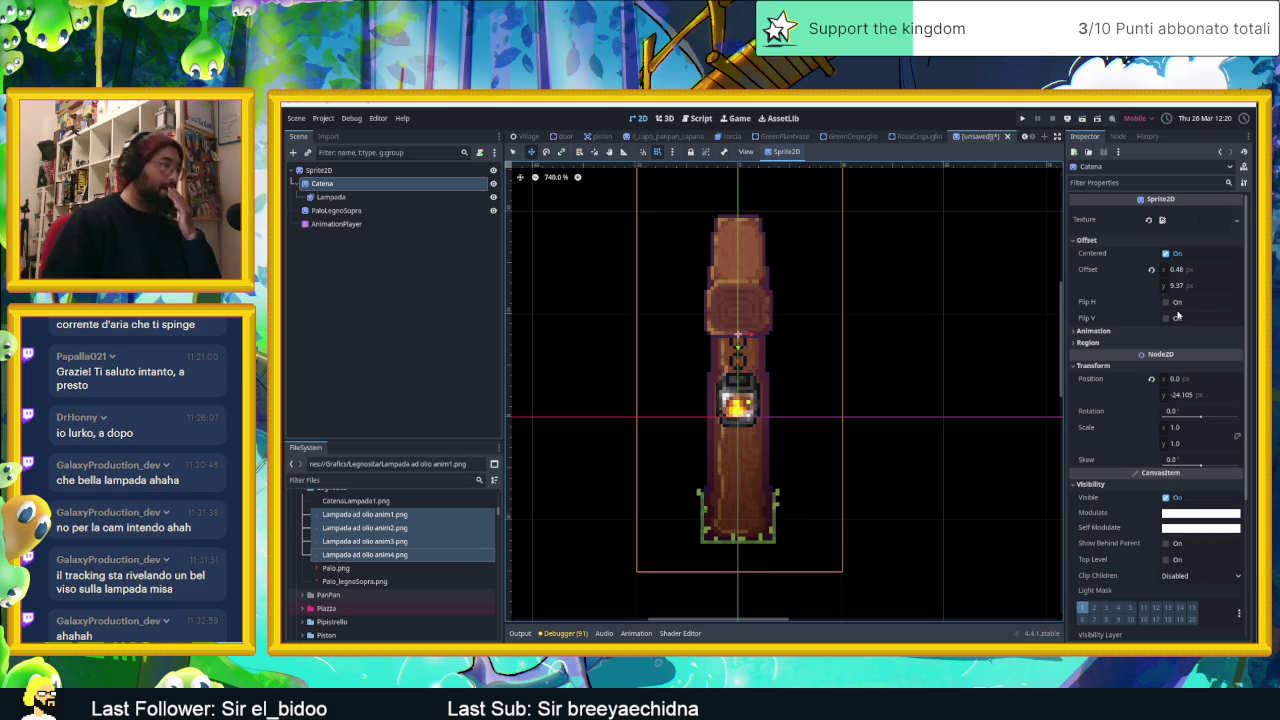
pyautogui.scroll(2, 740, 385)
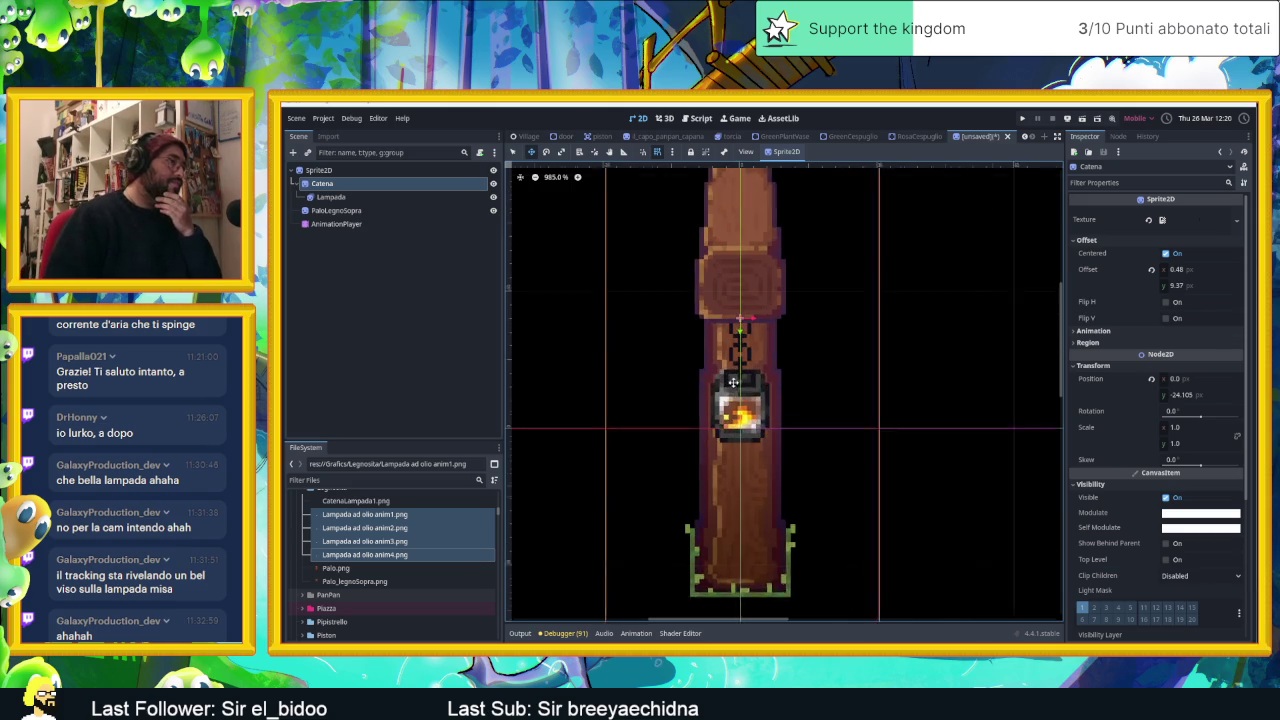
# Set the Lampada sprite's offset to 0.265, -8.645 and its position to 0, 12.735.
pyautogui.click(332, 197)
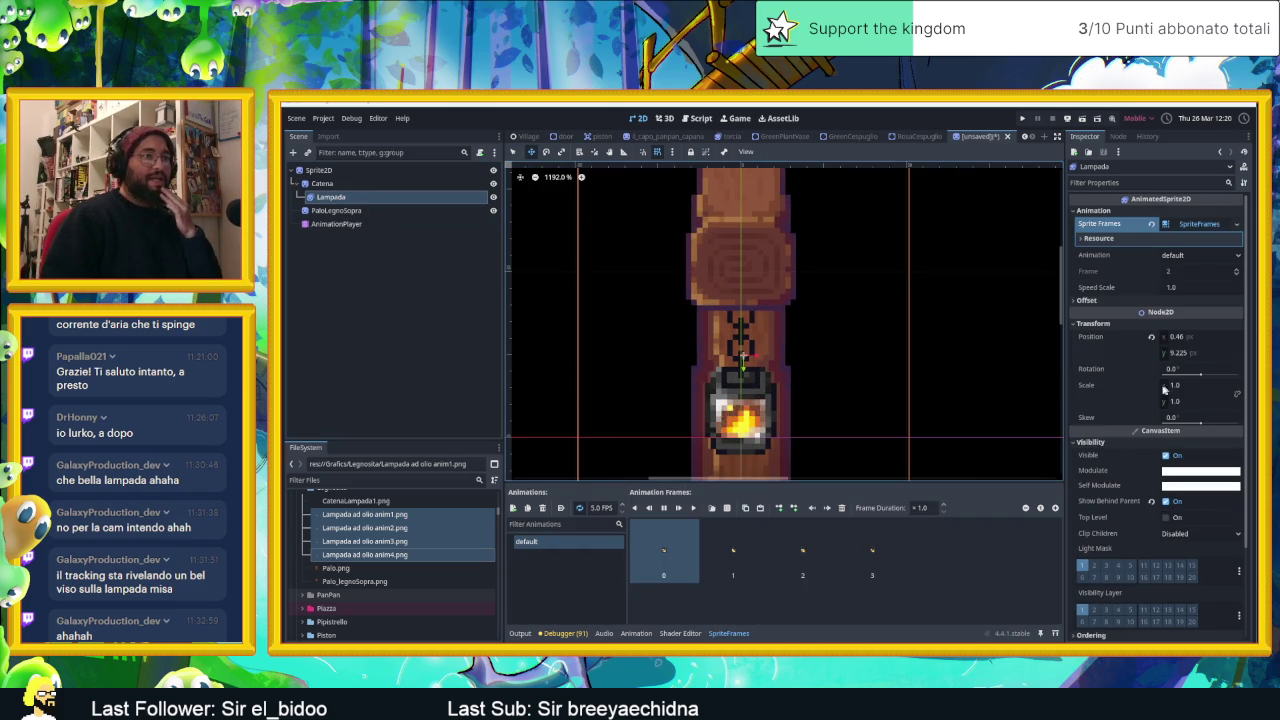
pyautogui.click(1085, 300)
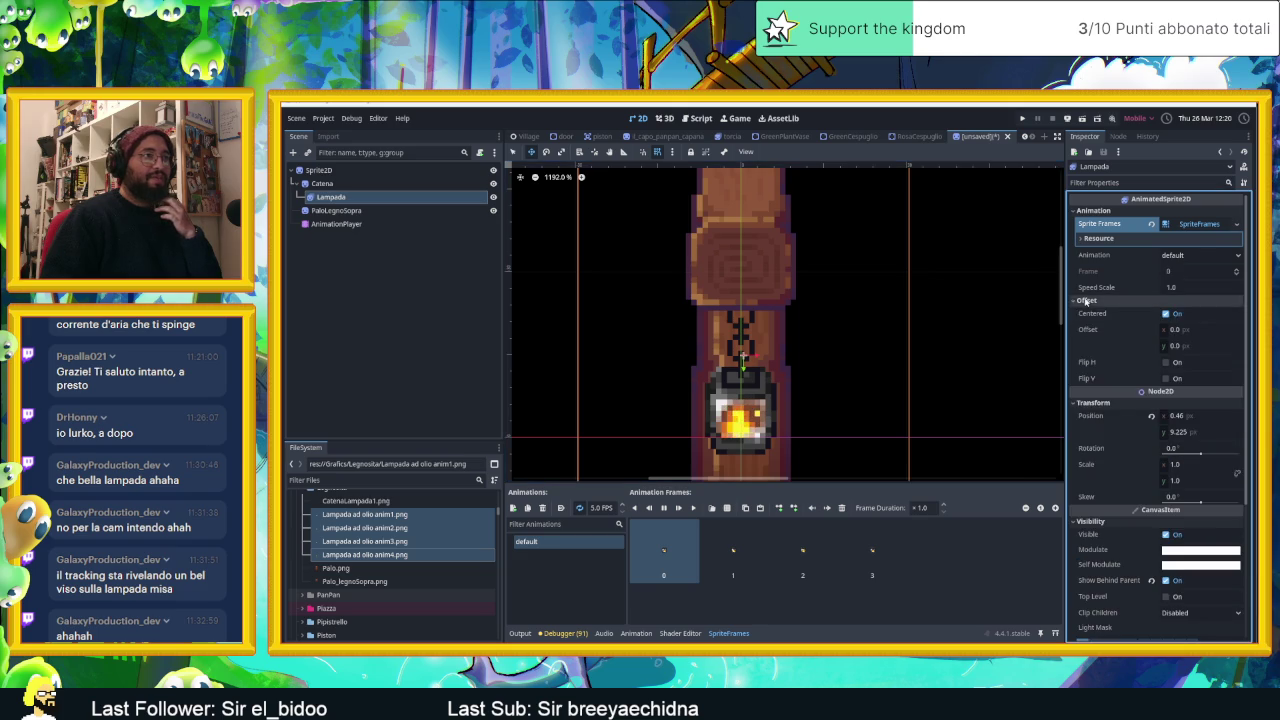
pyautogui.moveTo(1180, 345); pyautogui.dragTo(1151, 345)
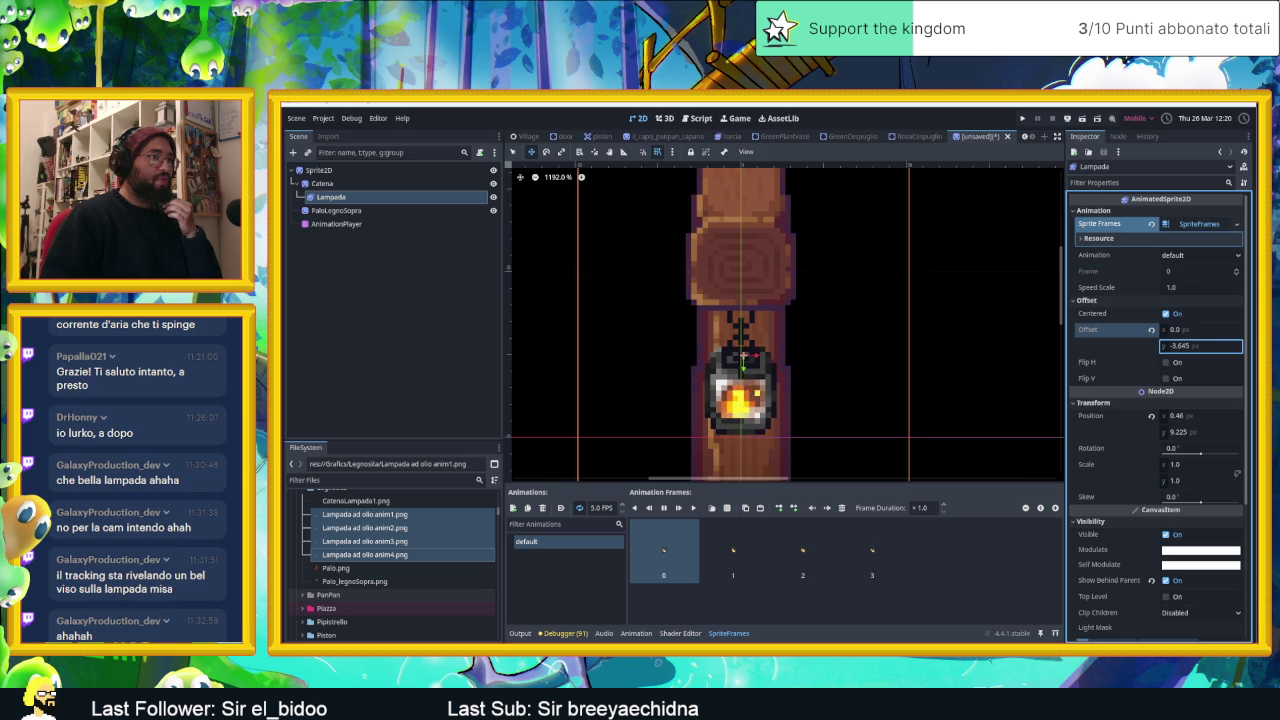
pyautogui.moveTo(1181, 333); pyautogui.dragTo(1187, 333)
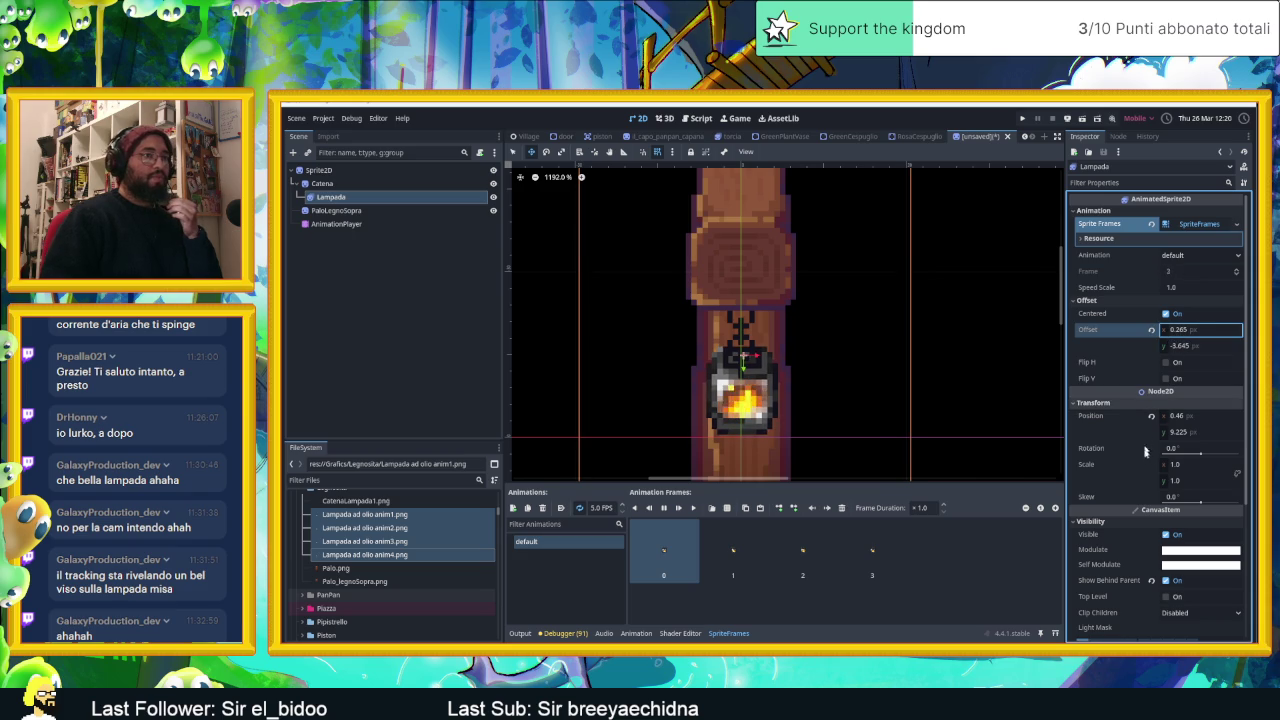
pyautogui.click(1153, 418)
pyautogui.moveTo(1185, 432); pyautogui.dragTo(1208, 432)
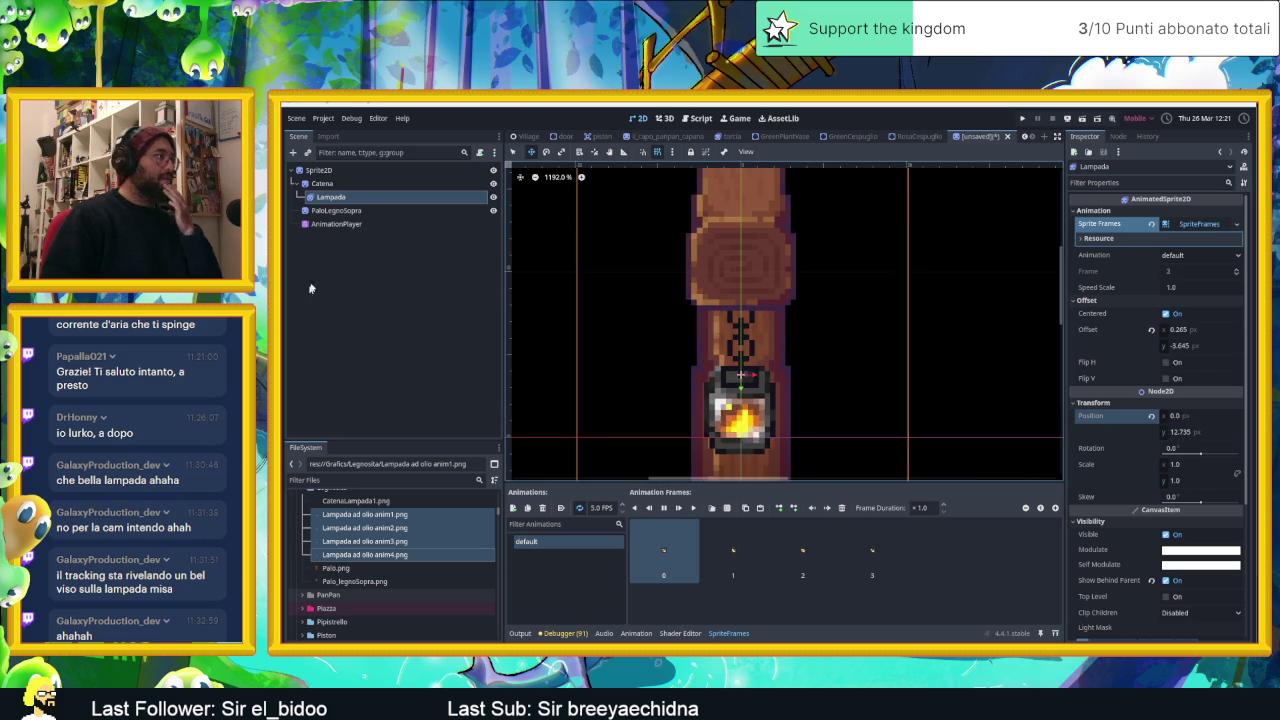
pyautogui.click(322, 184)
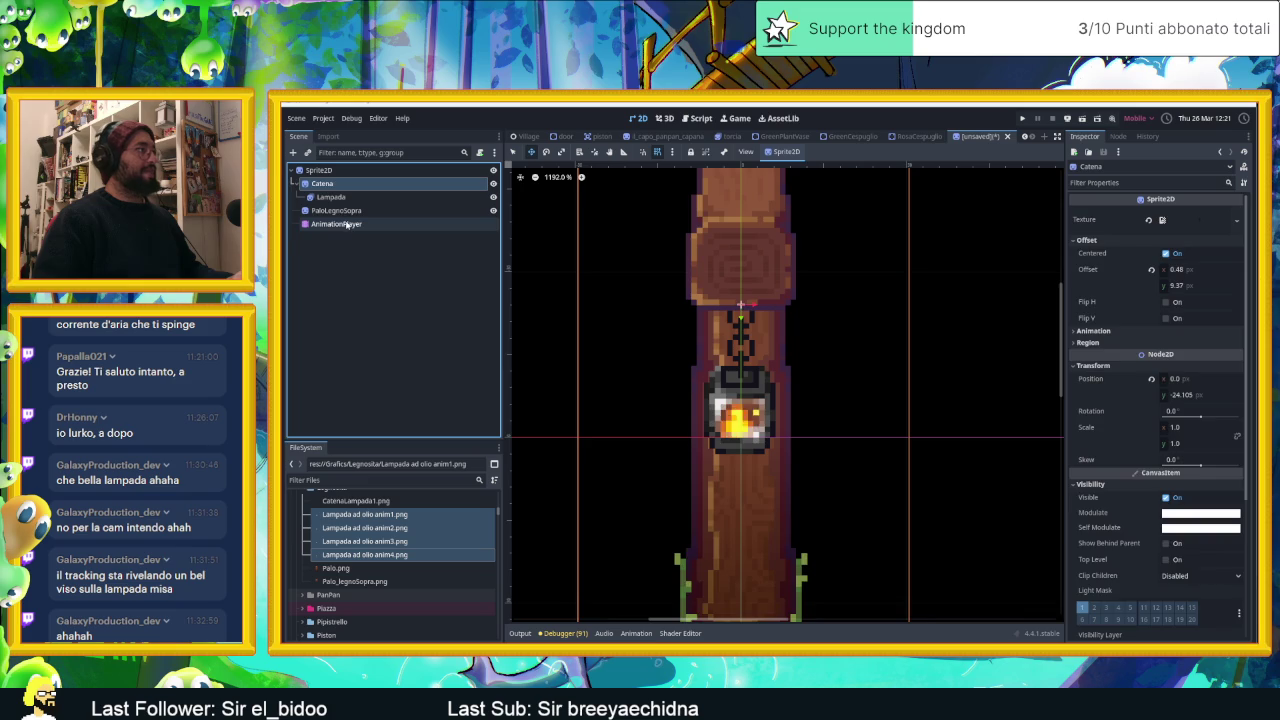
# Create rotation and position animation tracks for the Catena chain.
pyautogui.click(345, 224)
pyautogui.click(351, 183)
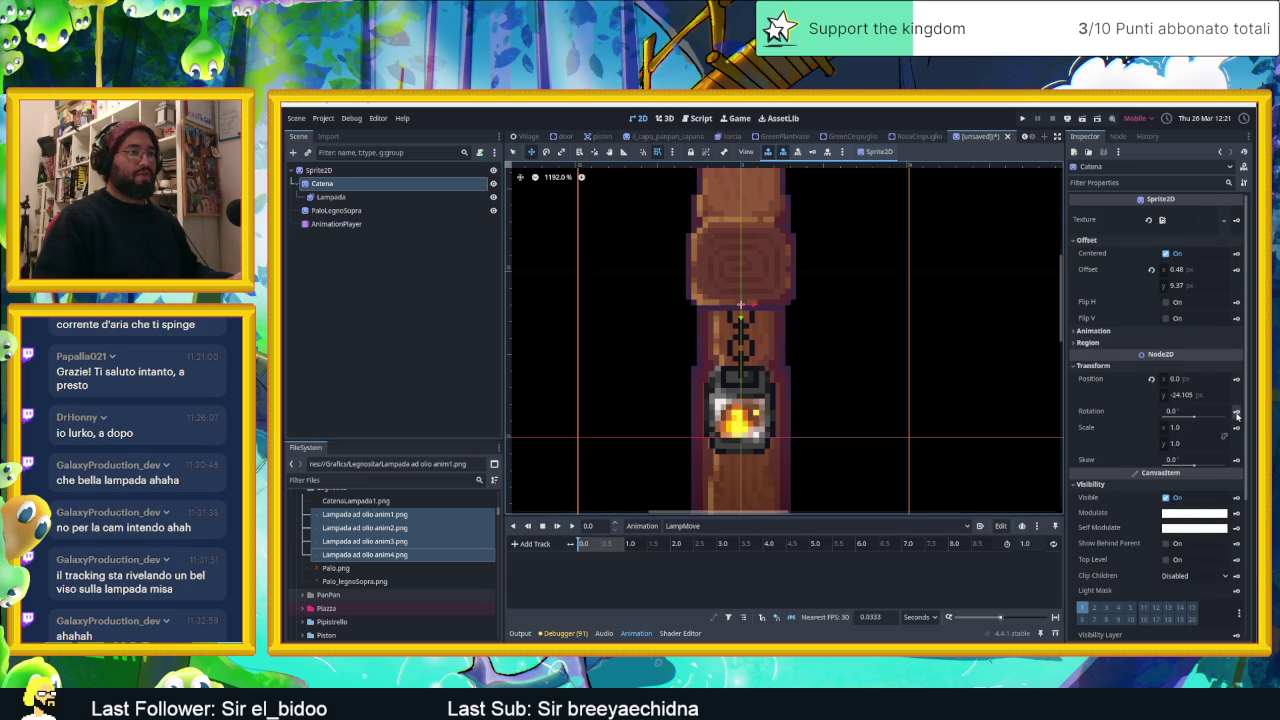
pyautogui.click(1237, 416)
pyautogui.click(1040, 454)
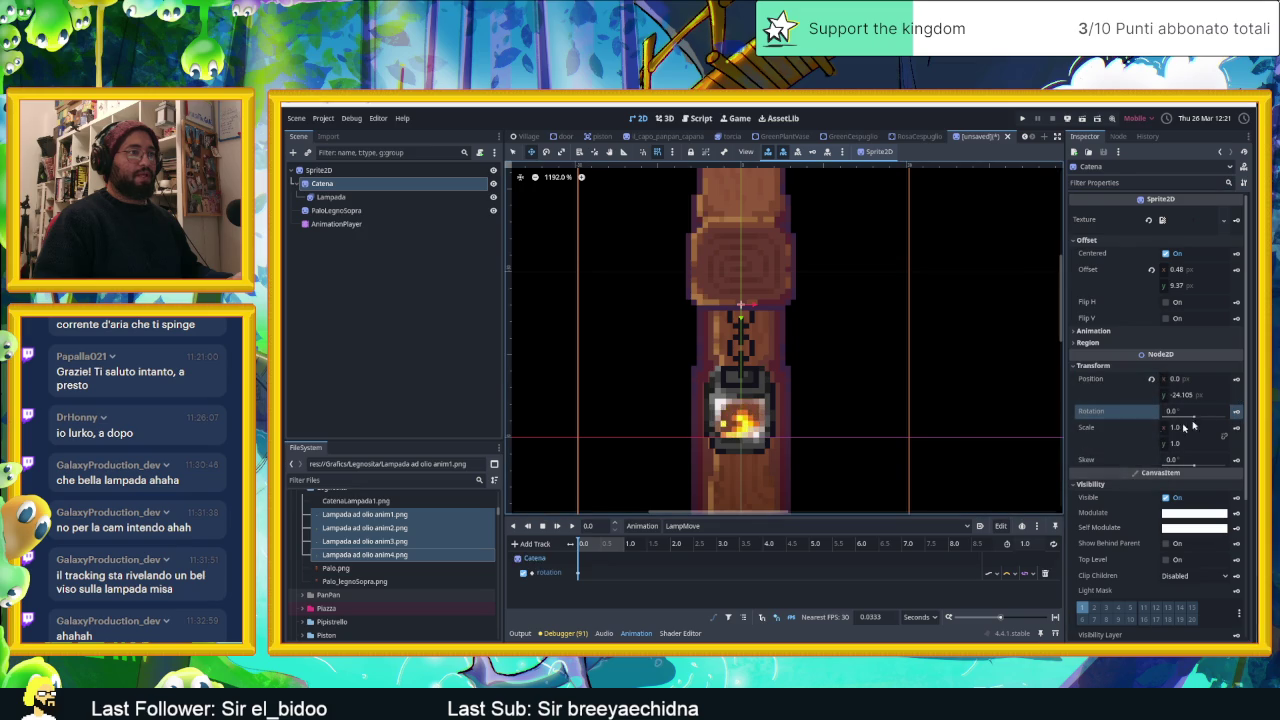
pyautogui.click(1236, 380)
pyautogui.click(1030, 452)
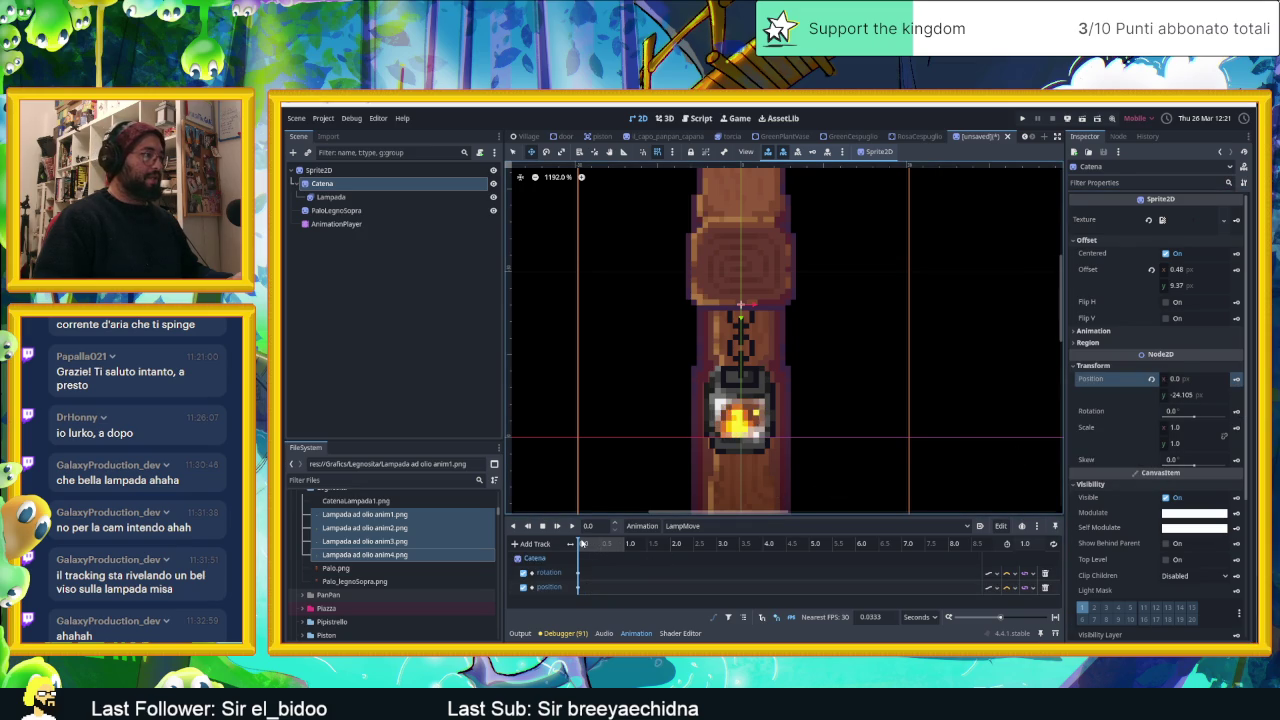
# Move the playhead to 0.5 s and key Catena's rotation.
pyautogui.moveTo(582, 543); pyautogui.dragTo(600, 544)
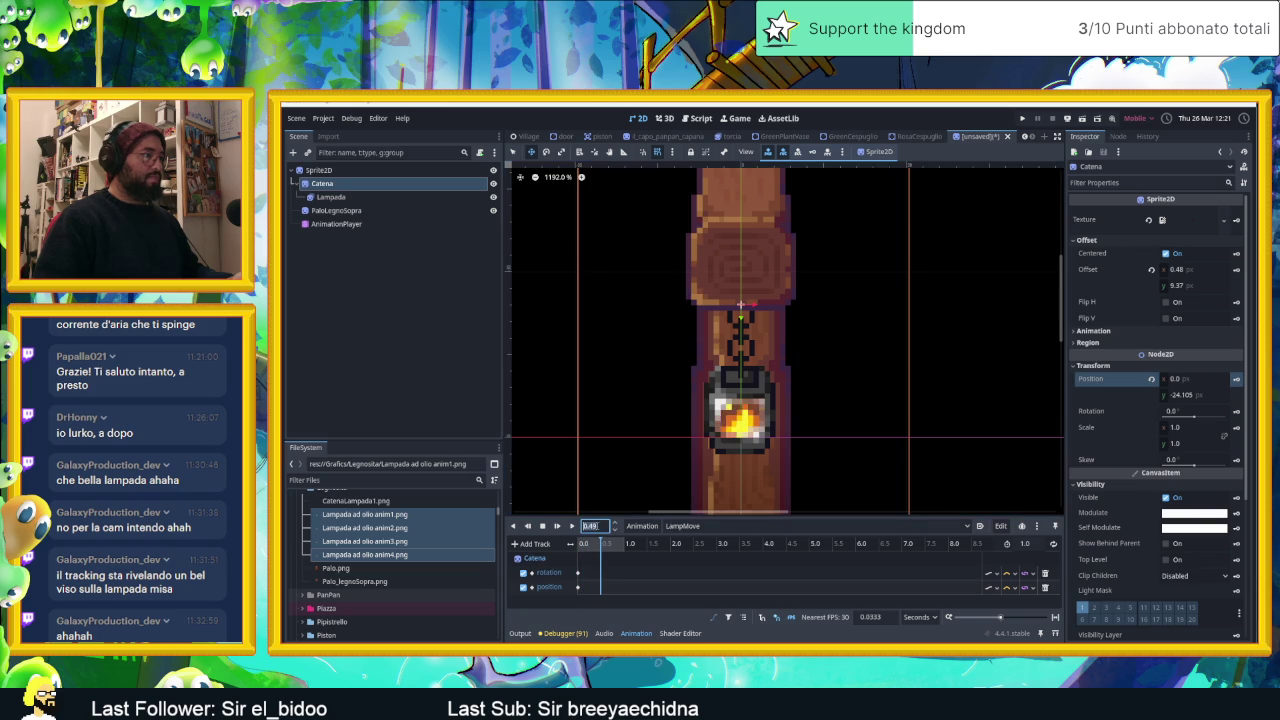
pyautogui.moveTo(600, 544)
pyautogui.mouseDown()
pyautogui.moveTo(624, 544)
pyautogui.moveTo(602, 544)
pyautogui.mouseUp()
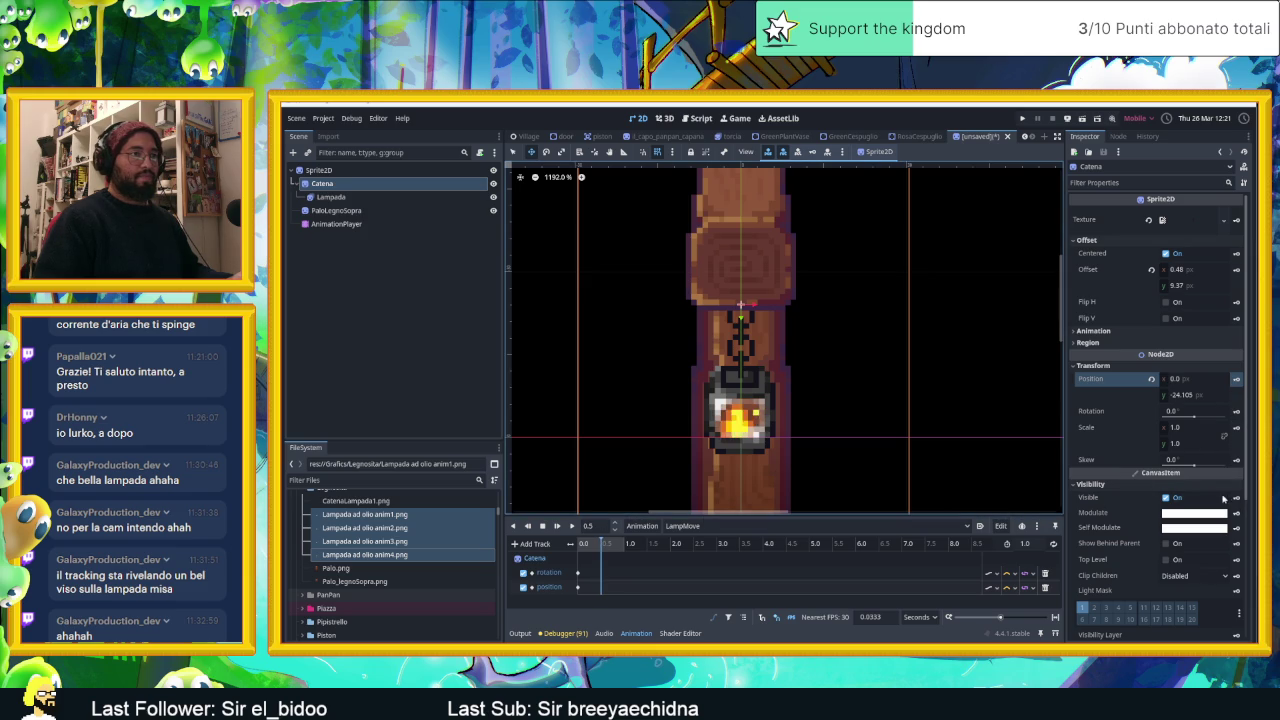
pyautogui.click(1236, 411)
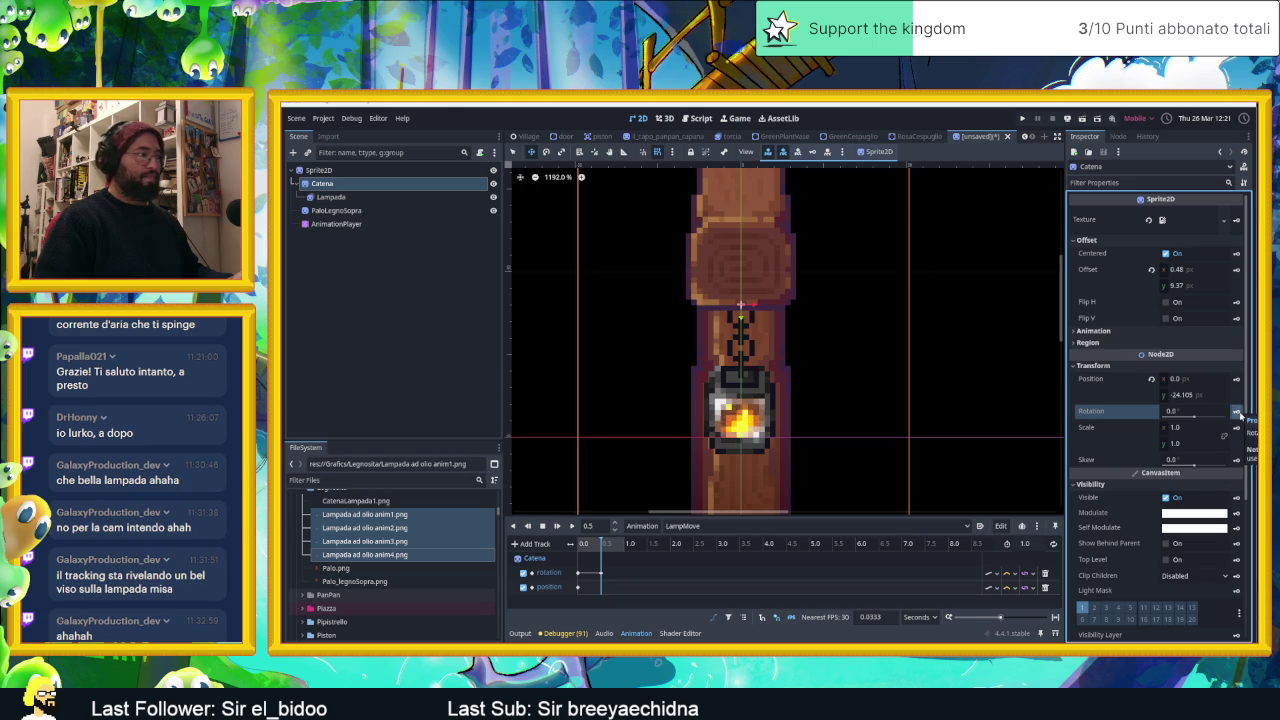
# Tilt the chain's rotation to 2.0° and key it at 0.5 s.
pyautogui.click(1193, 414)
pyautogui.write('1.0')
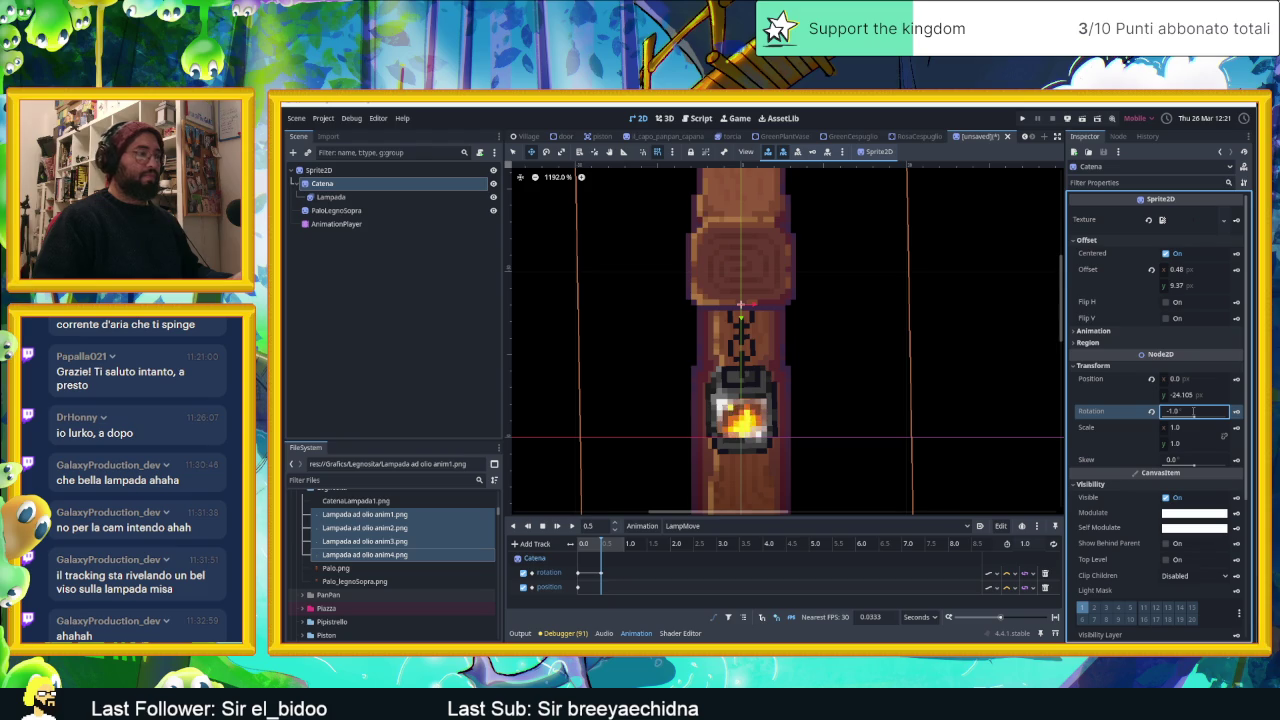
pyautogui.moveTo(1193, 412)
pyautogui.mouseDown()
pyautogui.moveTo(1150, 412)
pyautogui.moveTo(1230, 412)
pyautogui.moveTo(1168, 412)
pyautogui.mouseUp()
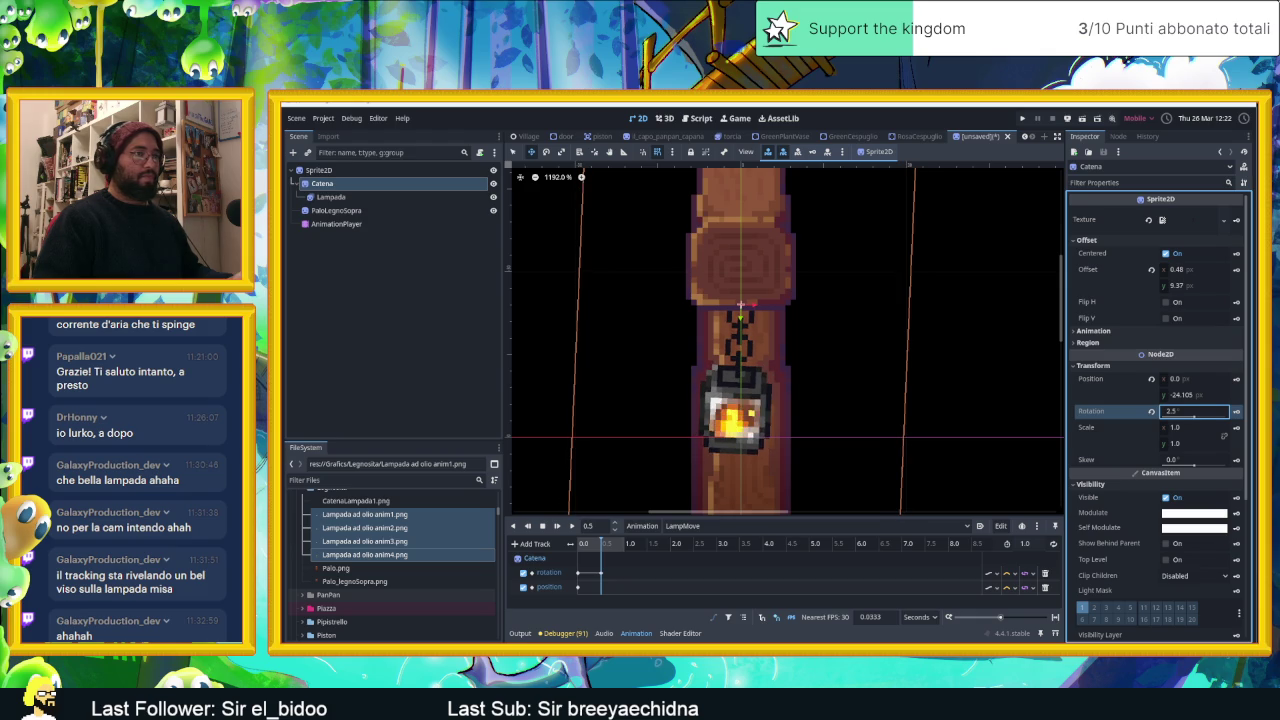
pyautogui.moveTo(1194, 414); pyautogui.dragTo(1181, 428)
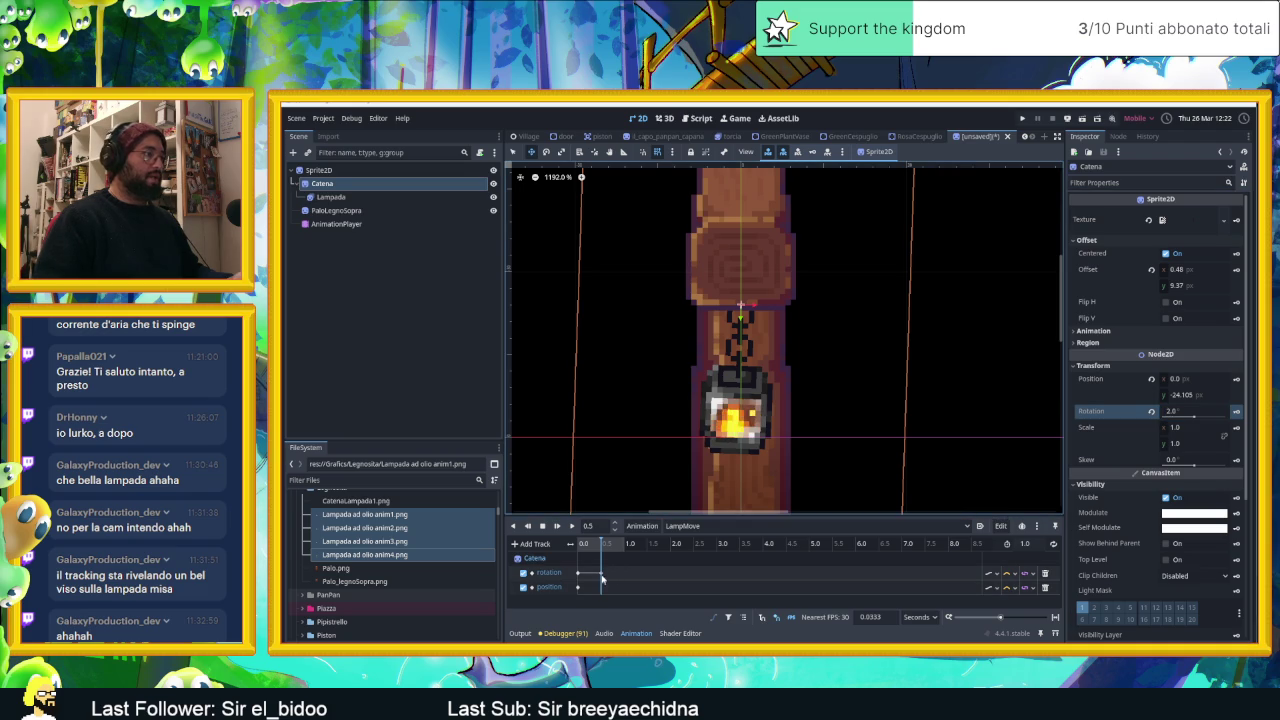
pyautogui.click(1238, 413)
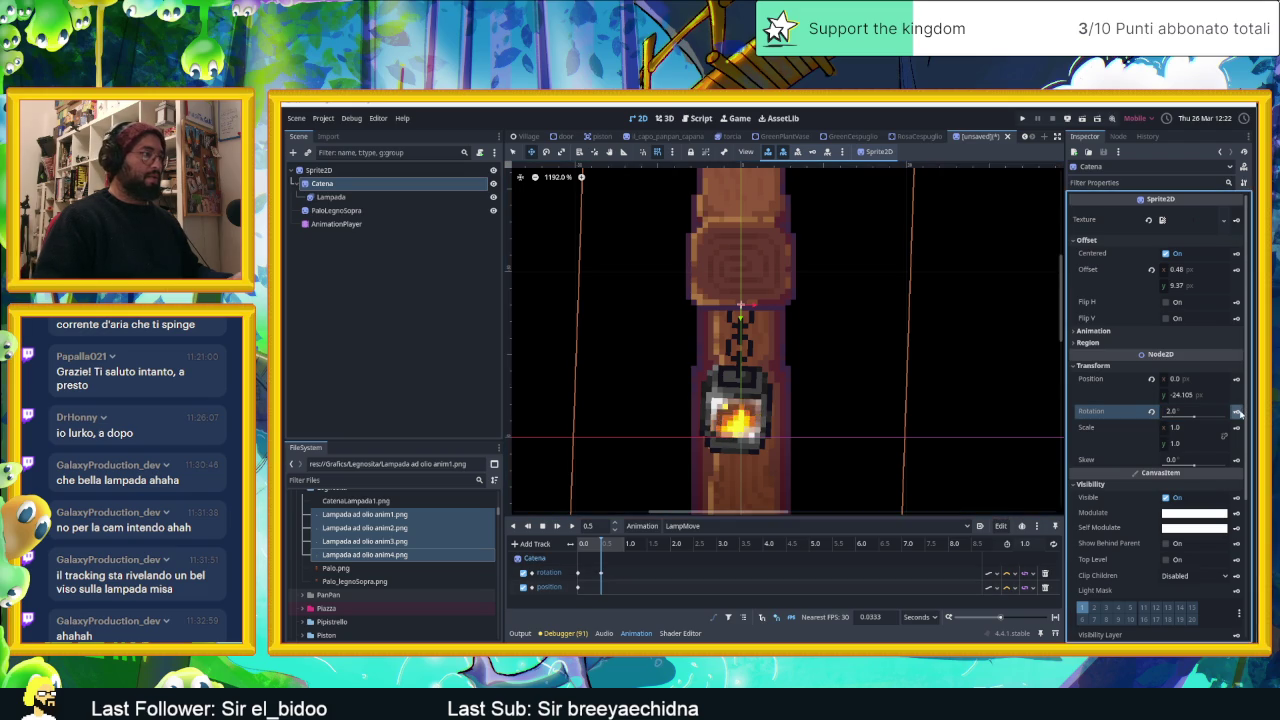
# Move the playhead to about 1 s and set the chain's rotation back to 0°.
pyautogui.click(590, 545)
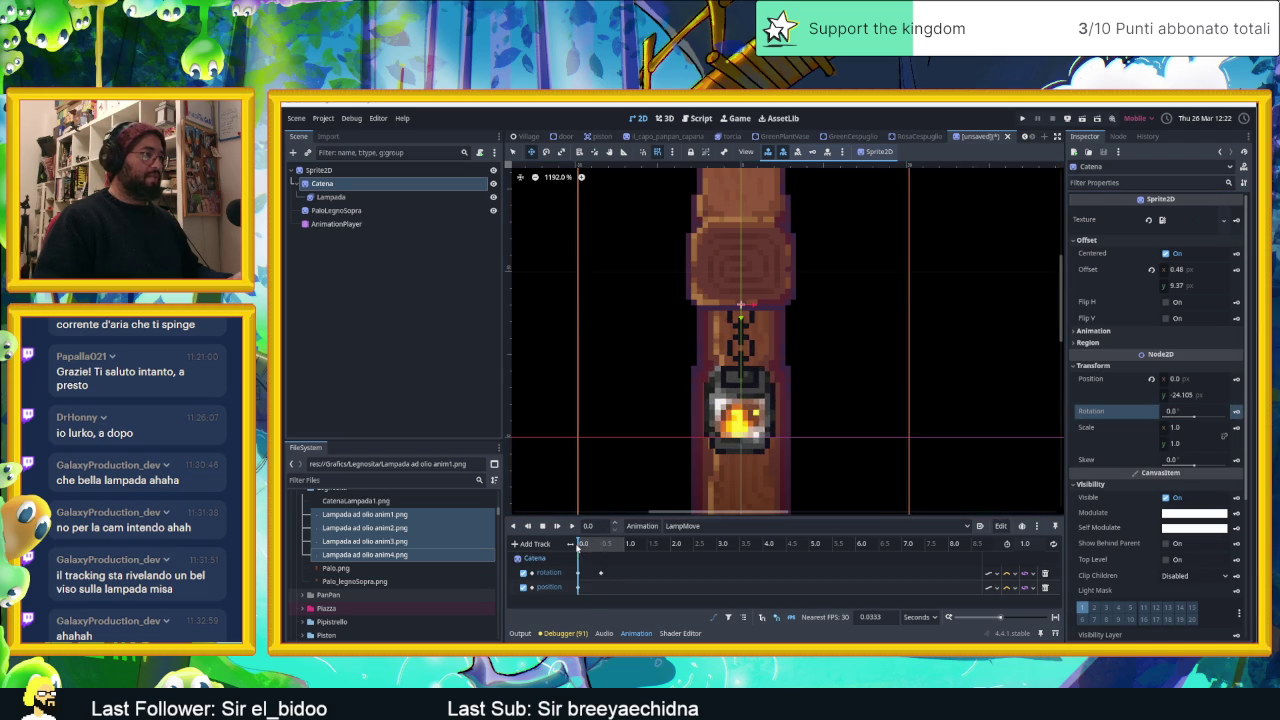
pyautogui.click(601, 545)
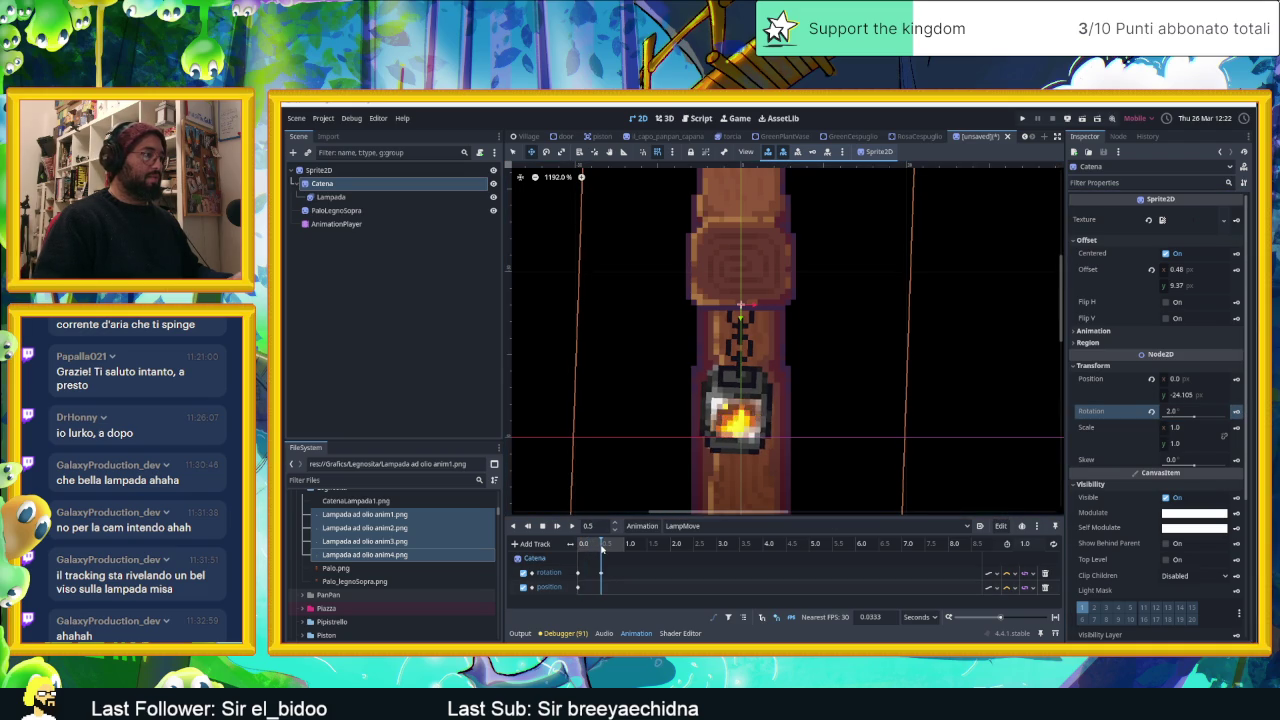
pyautogui.moveTo(601, 545); pyautogui.dragTo(624, 543)
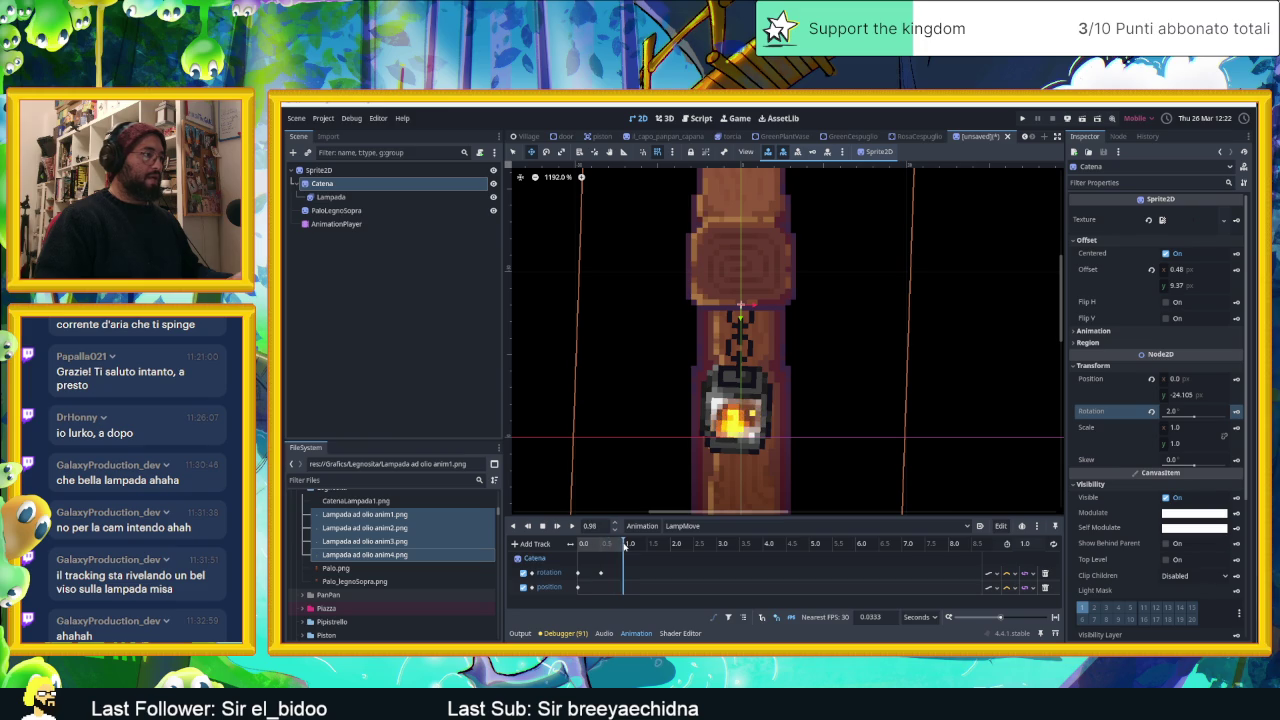
pyautogui.click(1192, 410)
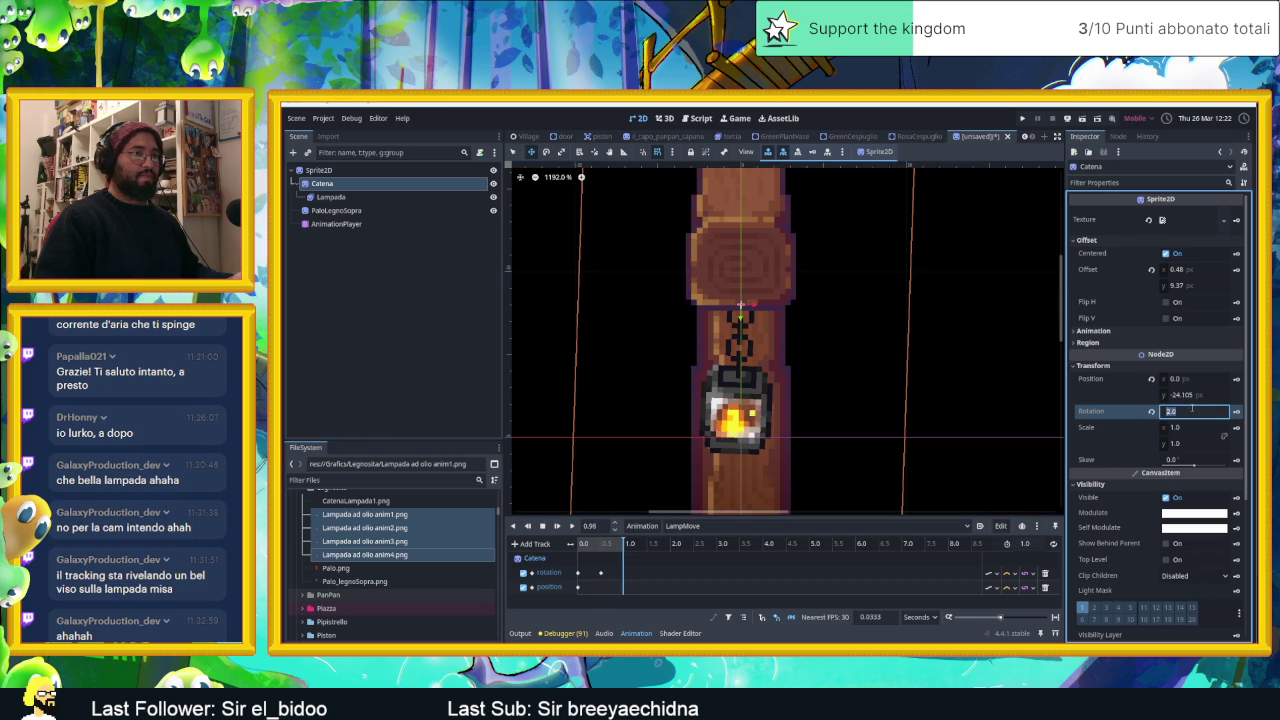
pyautogui.write('0')
pyautogui.press('Return')
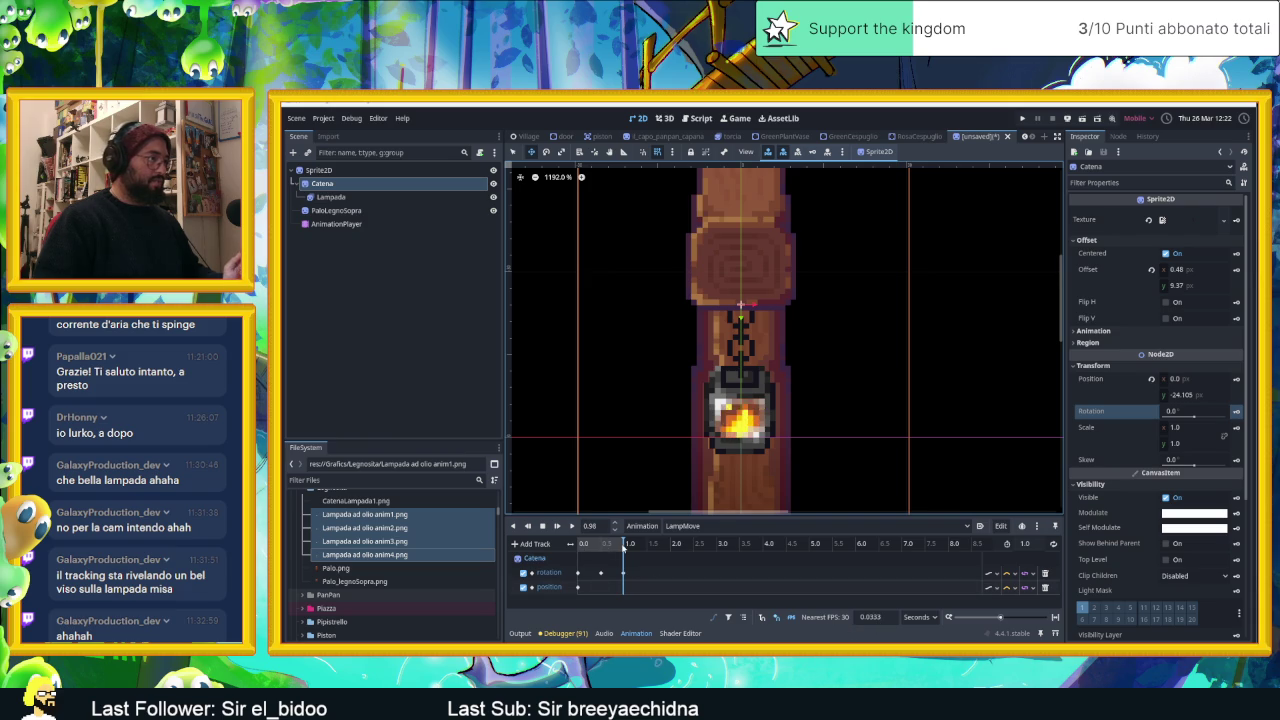
pyautogui.click(1027, 544)
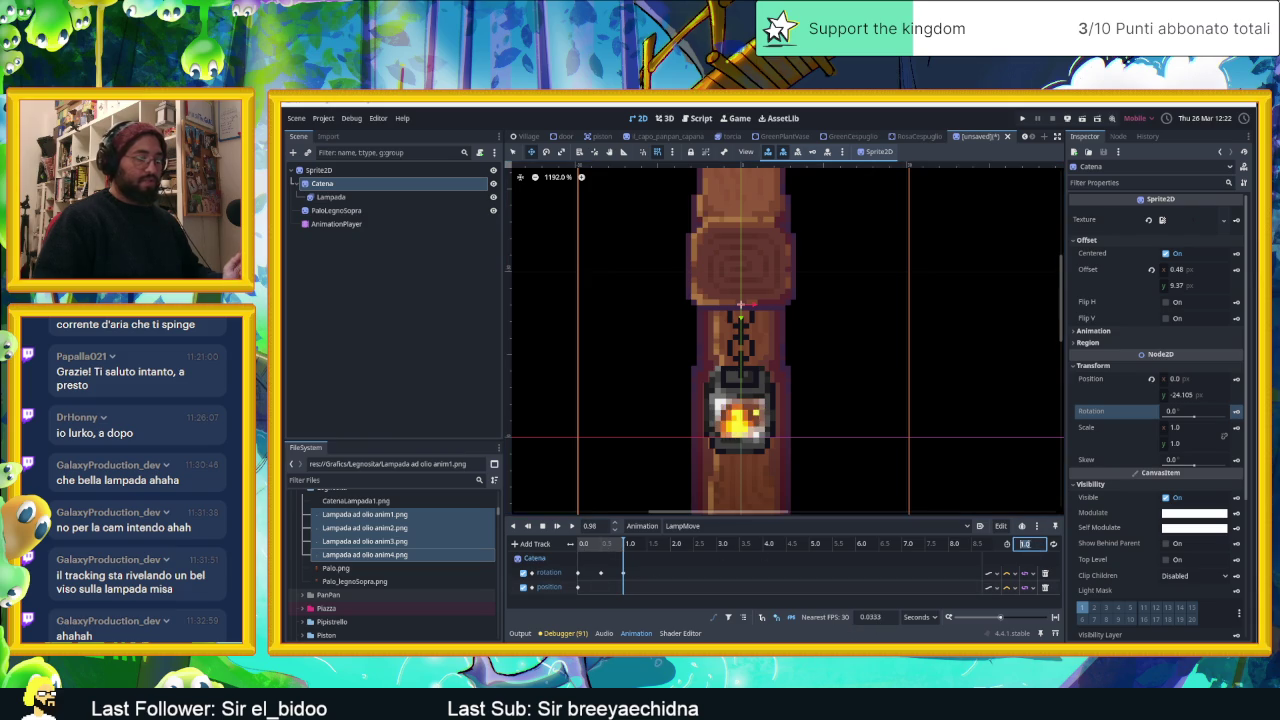
pyautogui.write('2')
# Make the animation 2 s long and key the chain's rotation at -2.0° at 1.5 s.
pyautogui.press('Return')
pyautogui.click(630, 544)
pyautogui.moveTo(630, 544); pyautogui.dragTo(646, 548)
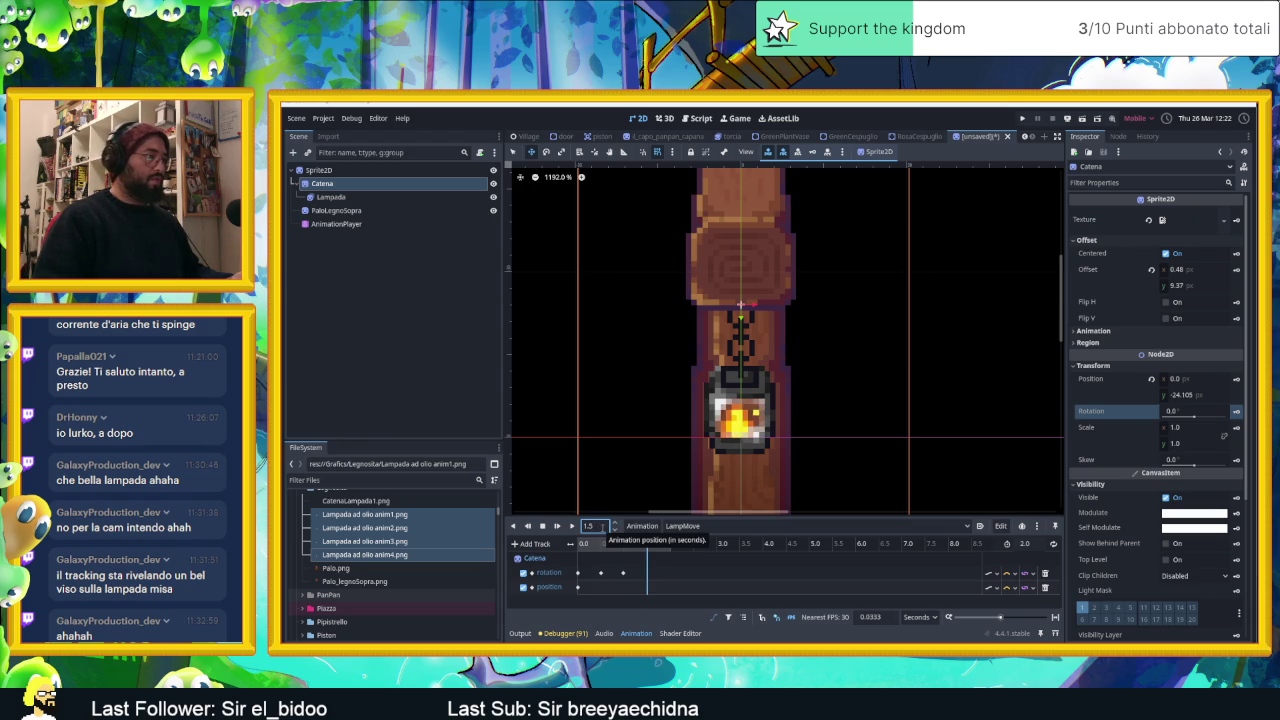
pyautogui.click(1176, 413)
pyautogui.write('-2')
pyautogui.press('Return')
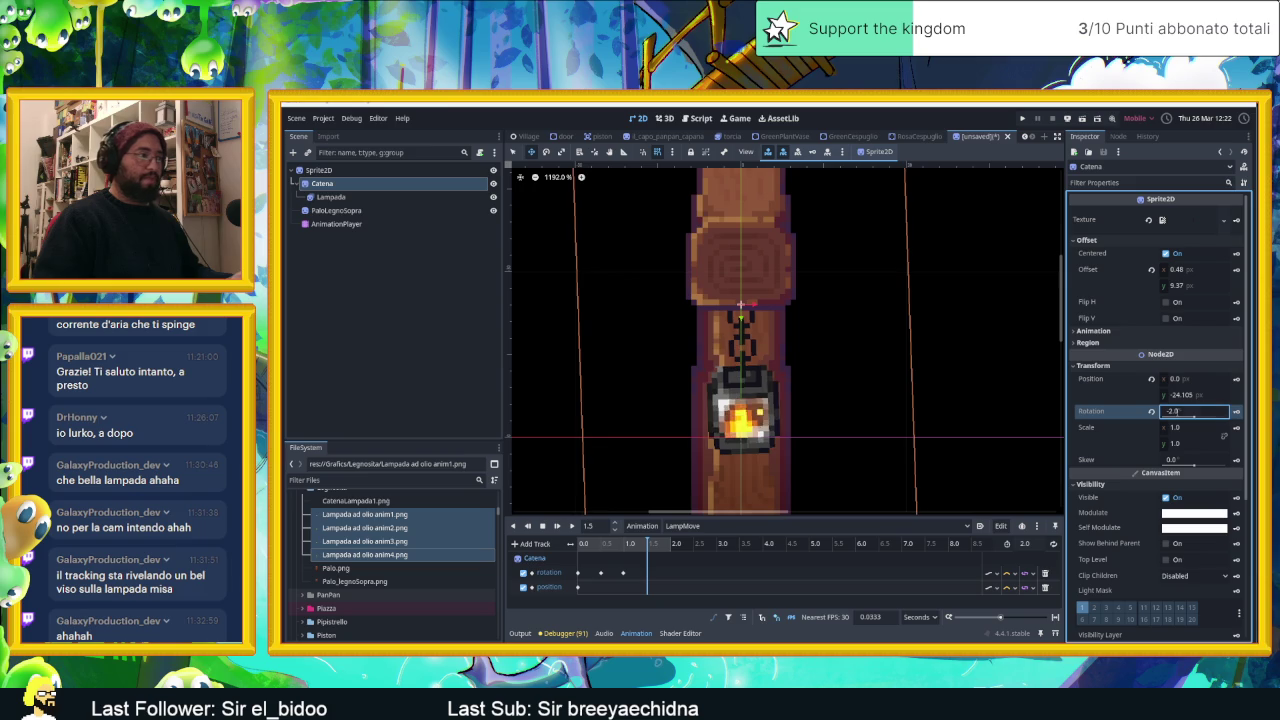
pyautogui.click(1236, 413)
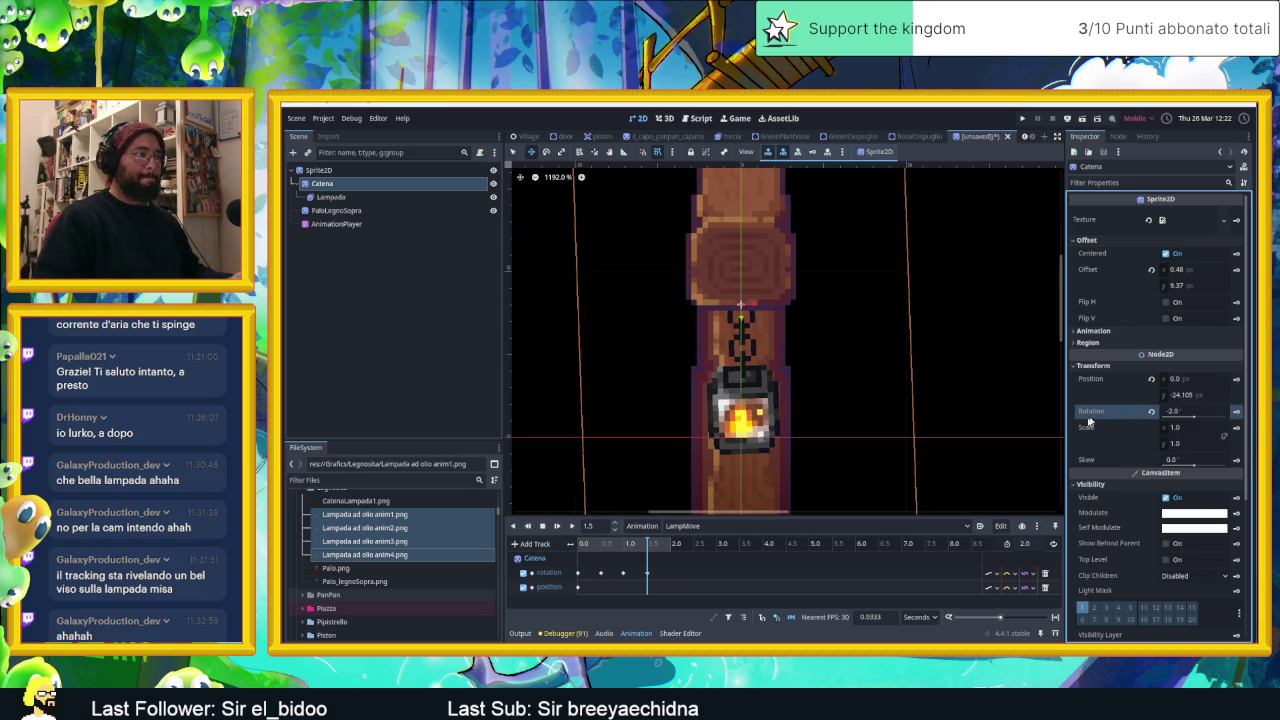
# Key the rotation back to 0.0° at 2.0 s and preview the swing.
pyautogui.moveTo(655, 546); pyautogui.dragTo(671, 546)
pyautogui.click(1181, 412)
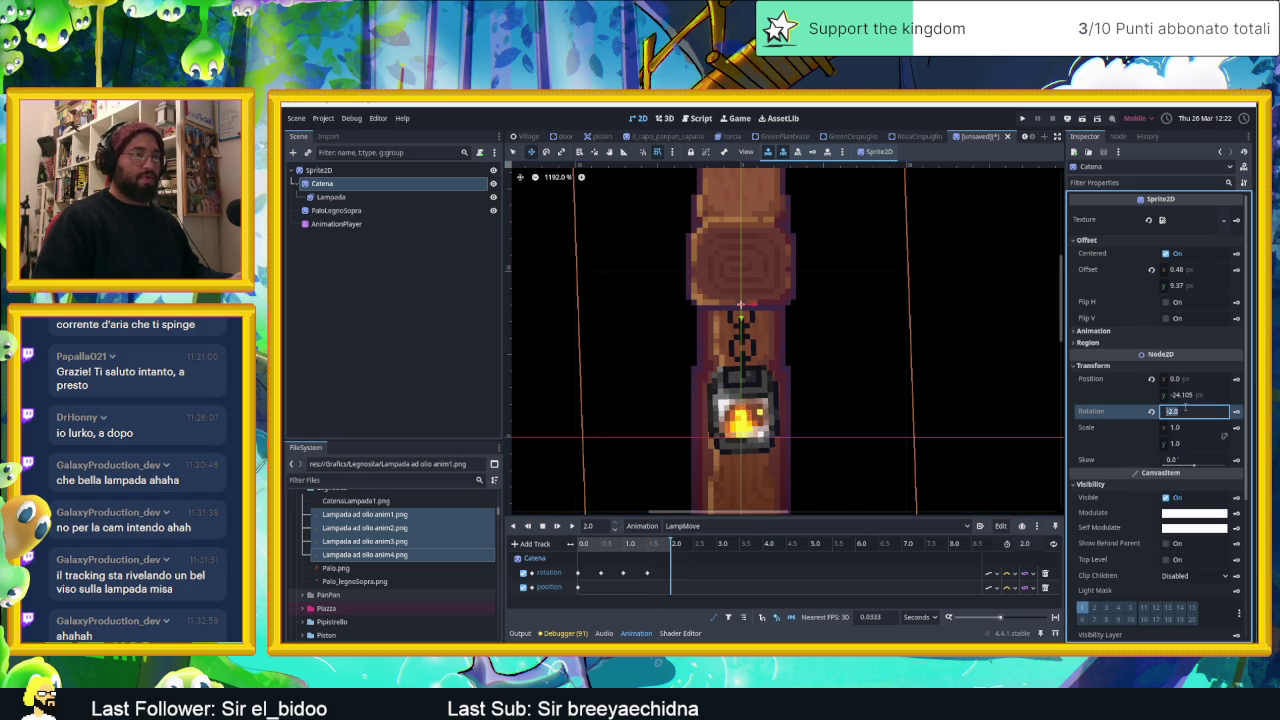
pyautogui.write('0')
pyautogui.press('Return')
pyautogui.click(1236, 411)
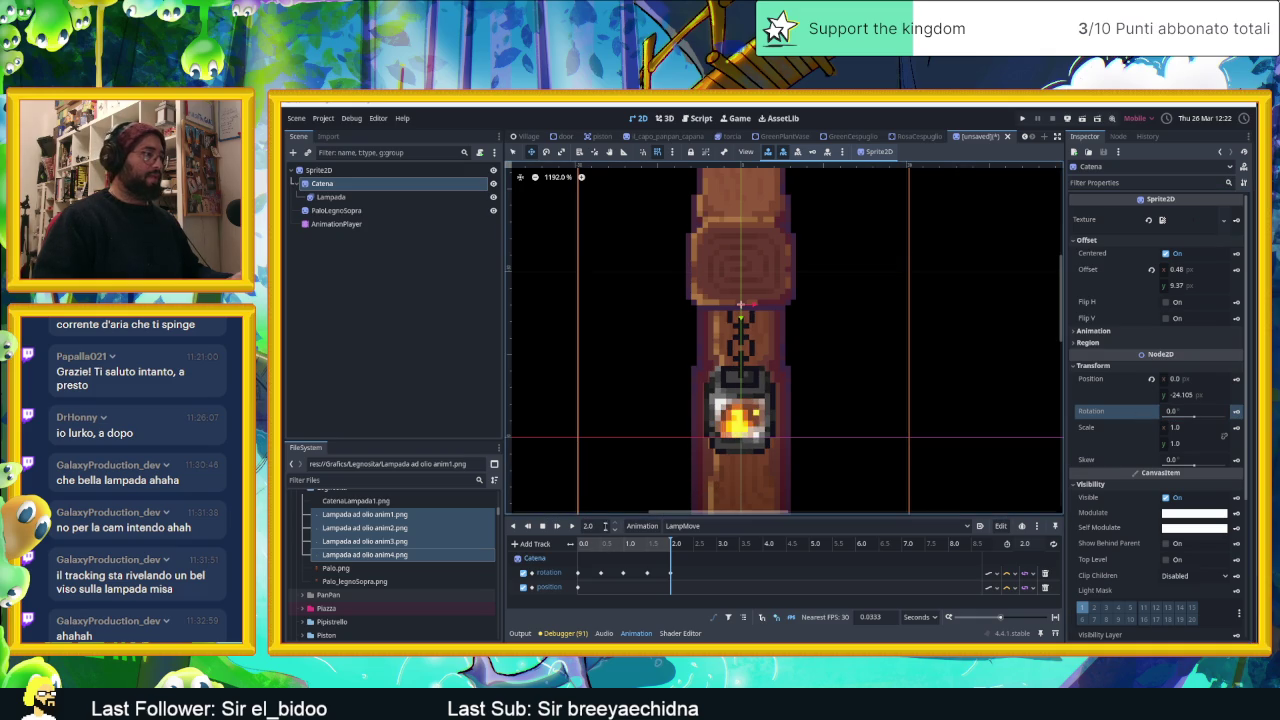
pyautogui.click(572, 526)
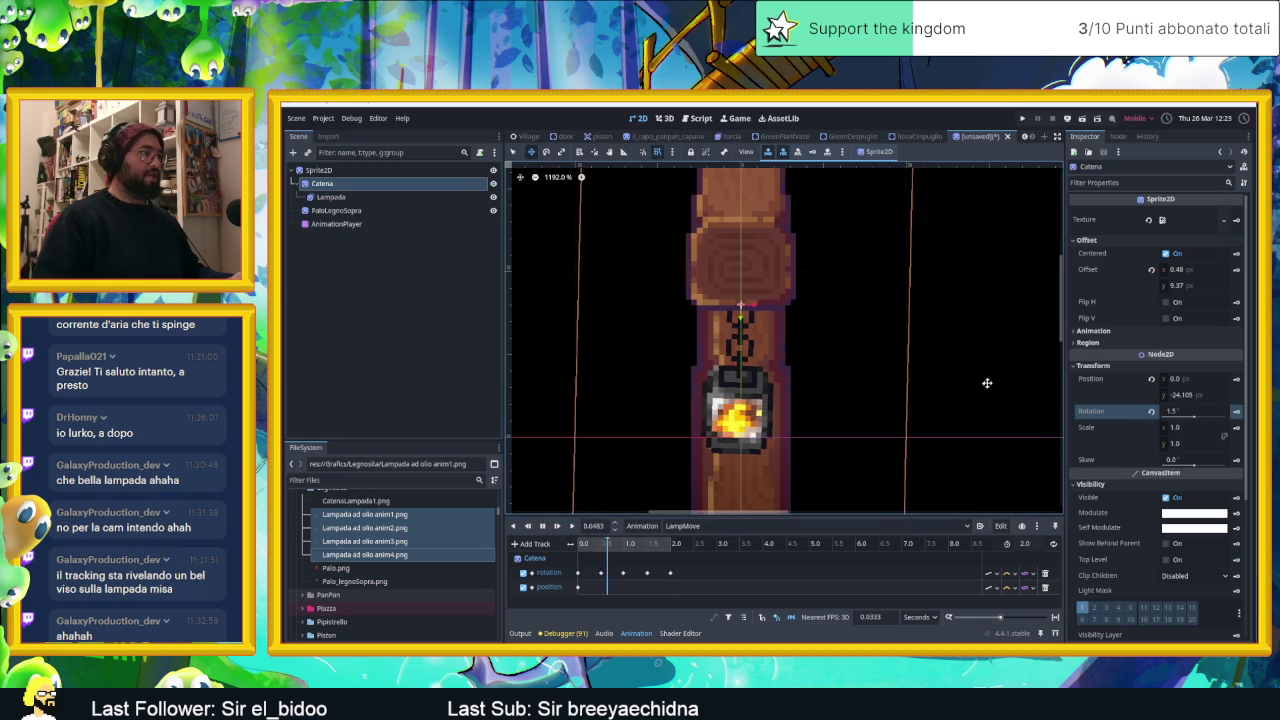
pyautogui.scroll(-2, 983, 381)
pyautogui.scroll(-2, 983, 381)
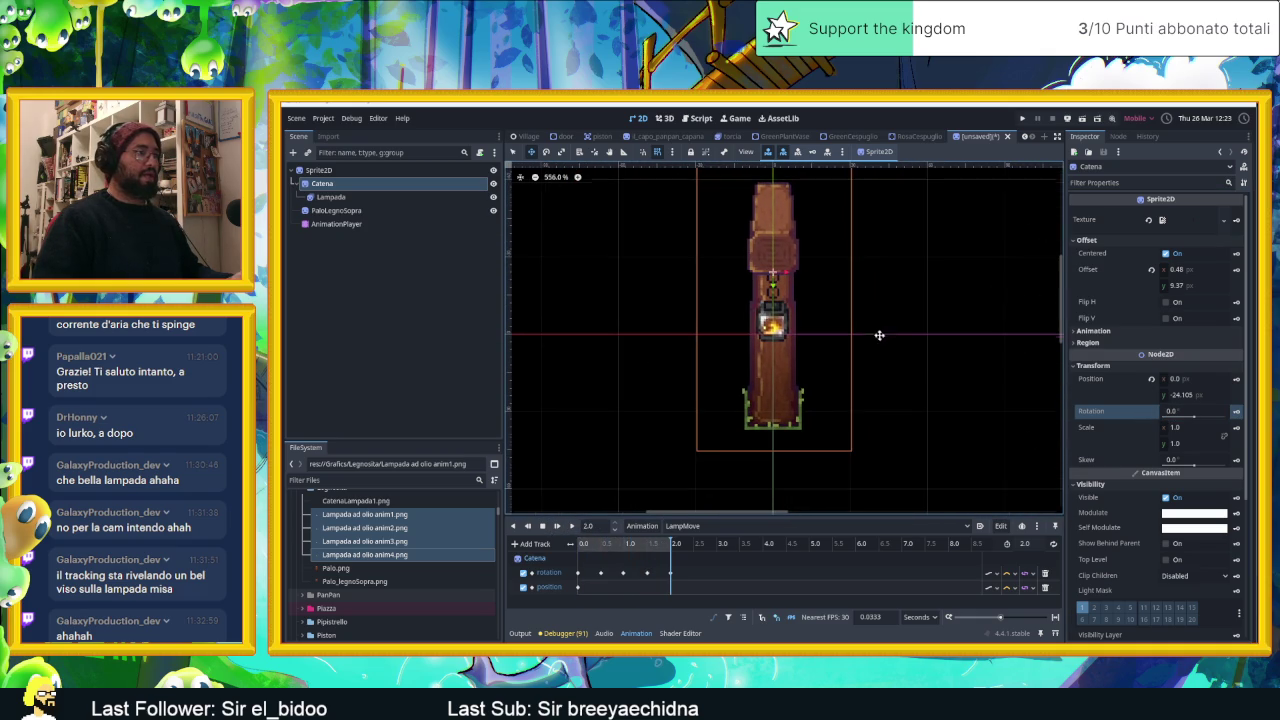
# Play LampMove from the AnimationPlayer so it becomes the current animation.
pyautogui.click(572, 526)
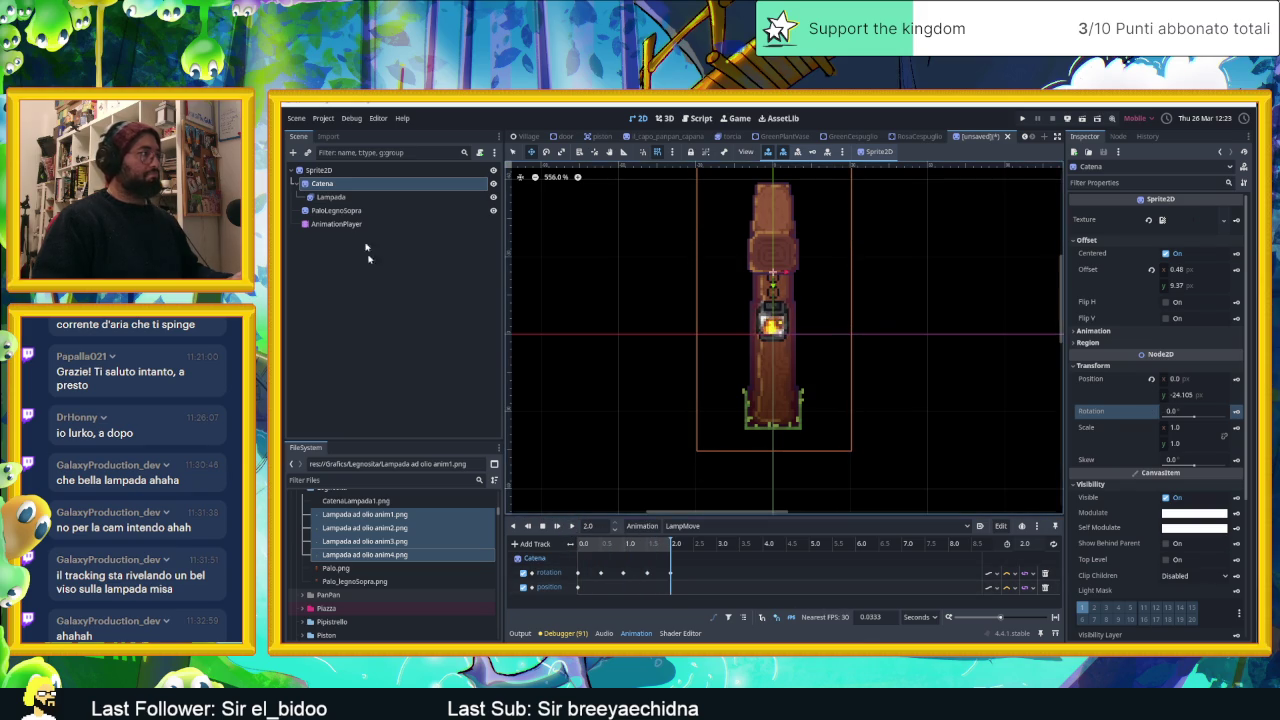
pyautogui.click(340, 224)
pyautogui.click(572, 528)
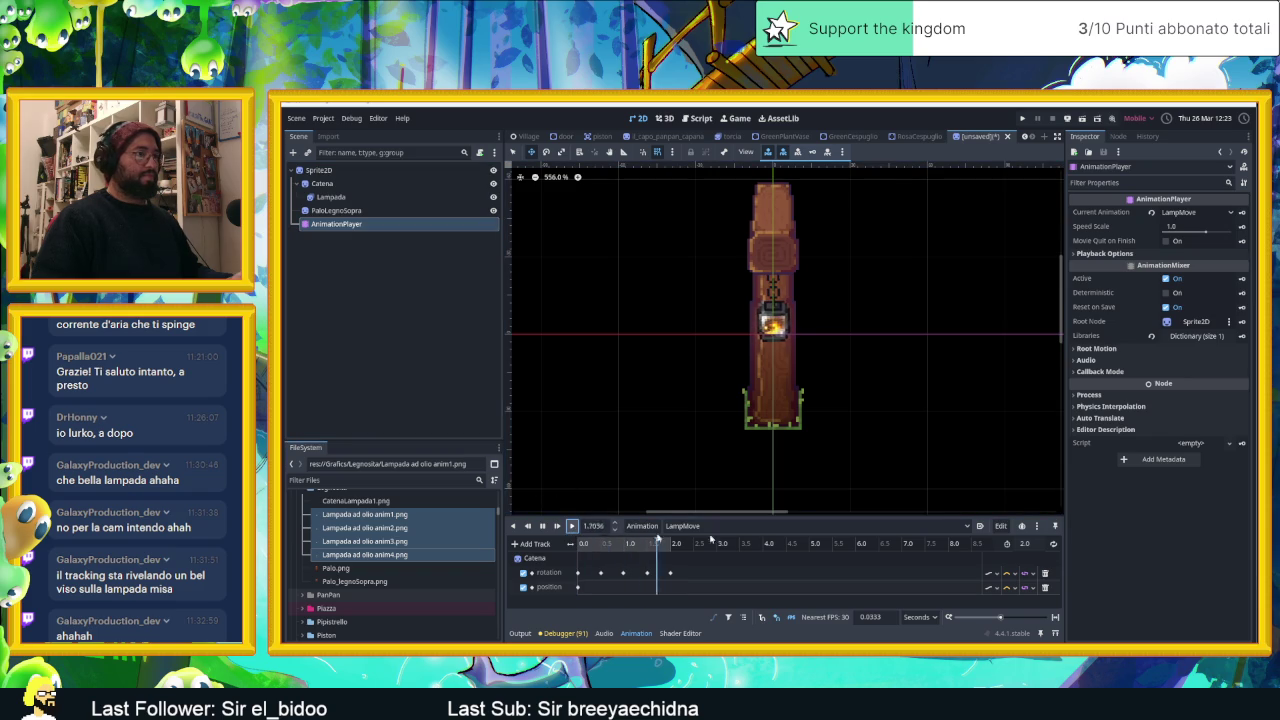
pyautogui.click(572, 528)
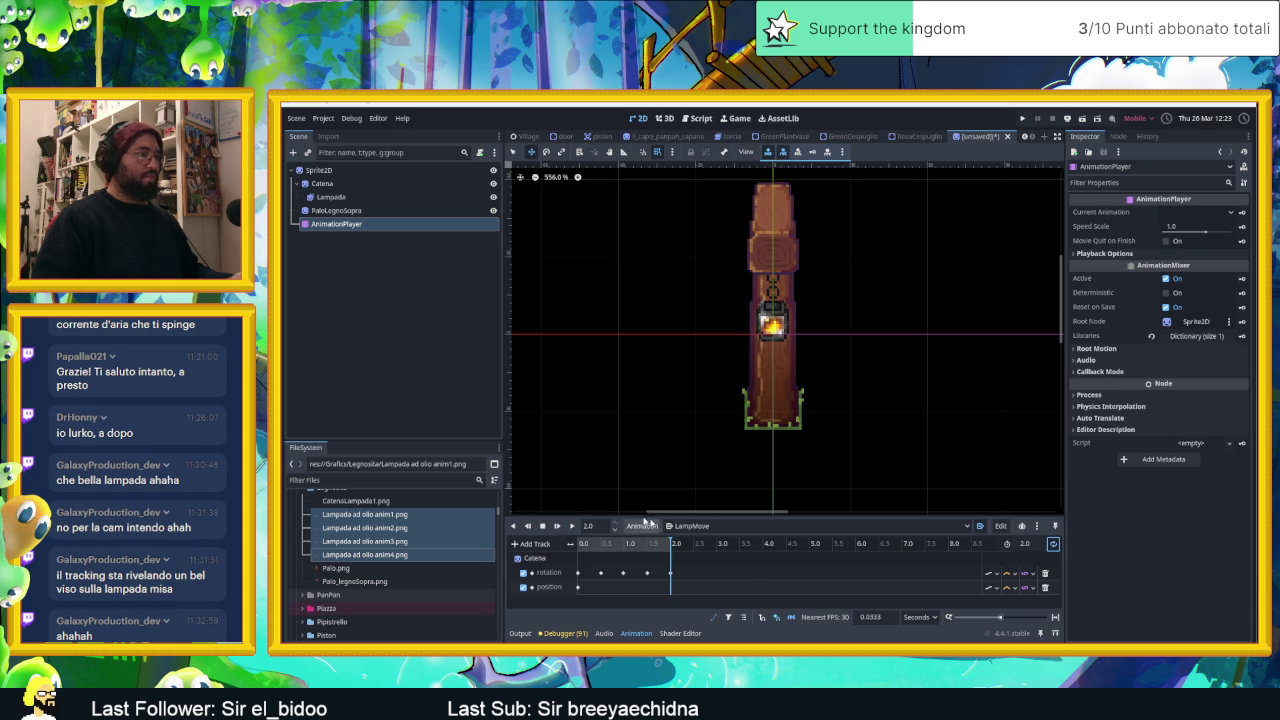
pyautogui.click(572, 527)
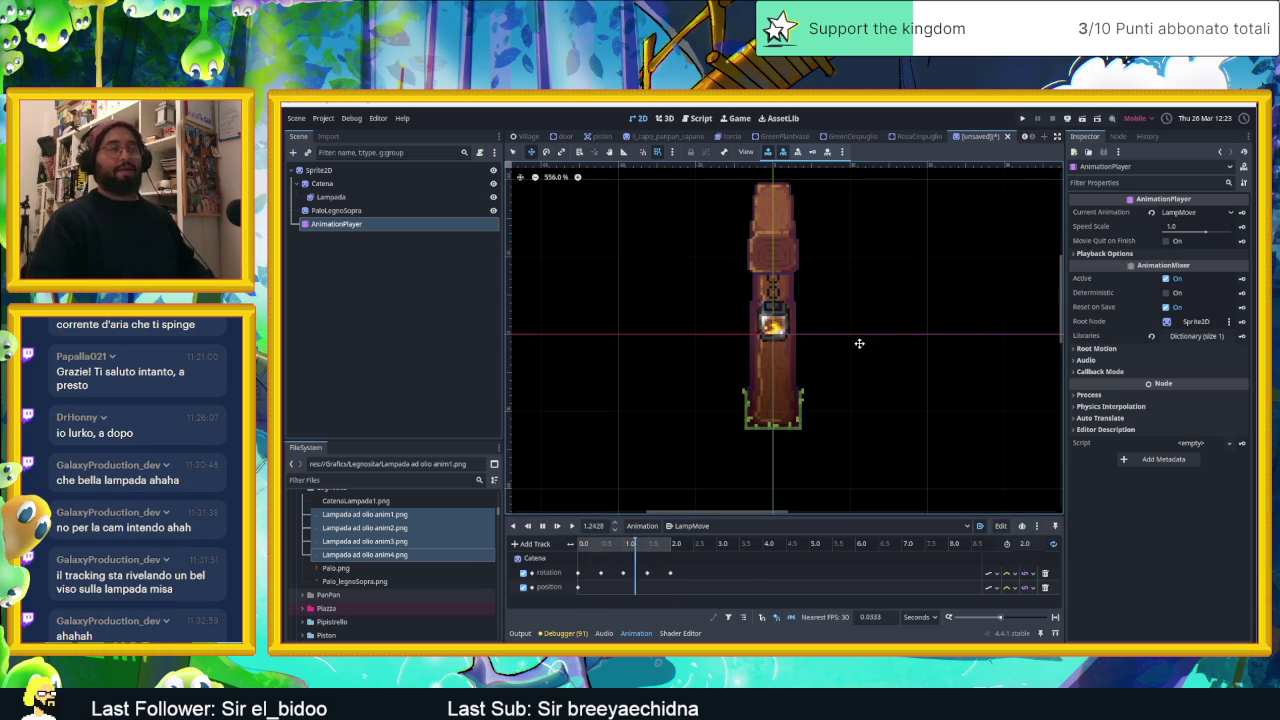
# Begin saving the scene under the new name LampPaloAnimated.tscn.
pyautogui.scroll(-2, 862, 349)
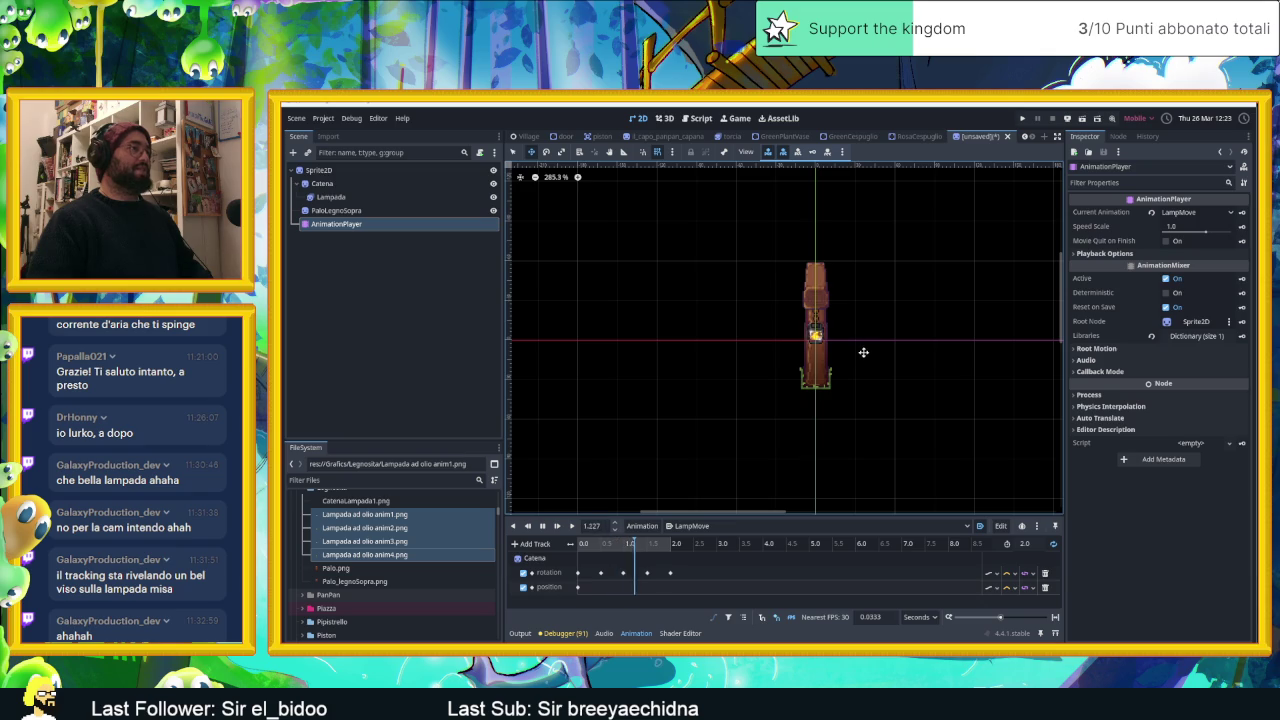
pyautogui.click(363, 321)
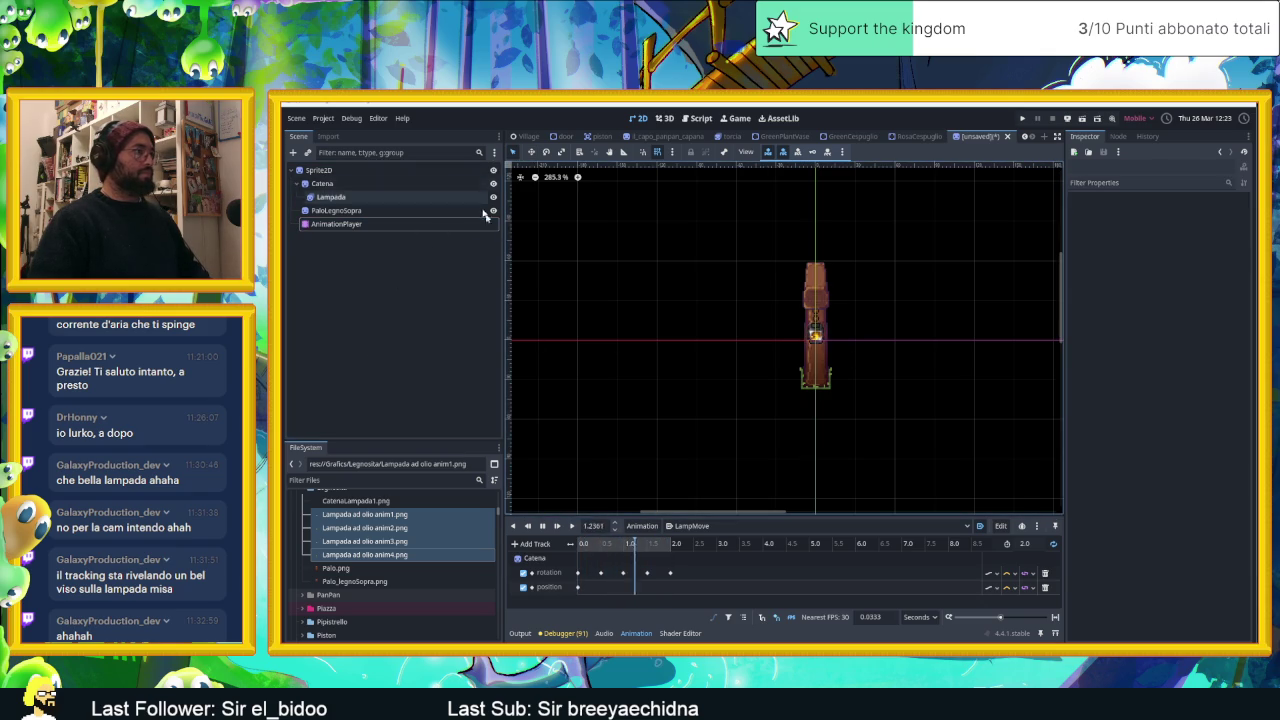
pyautogui.hotkey('ctrl', 's')
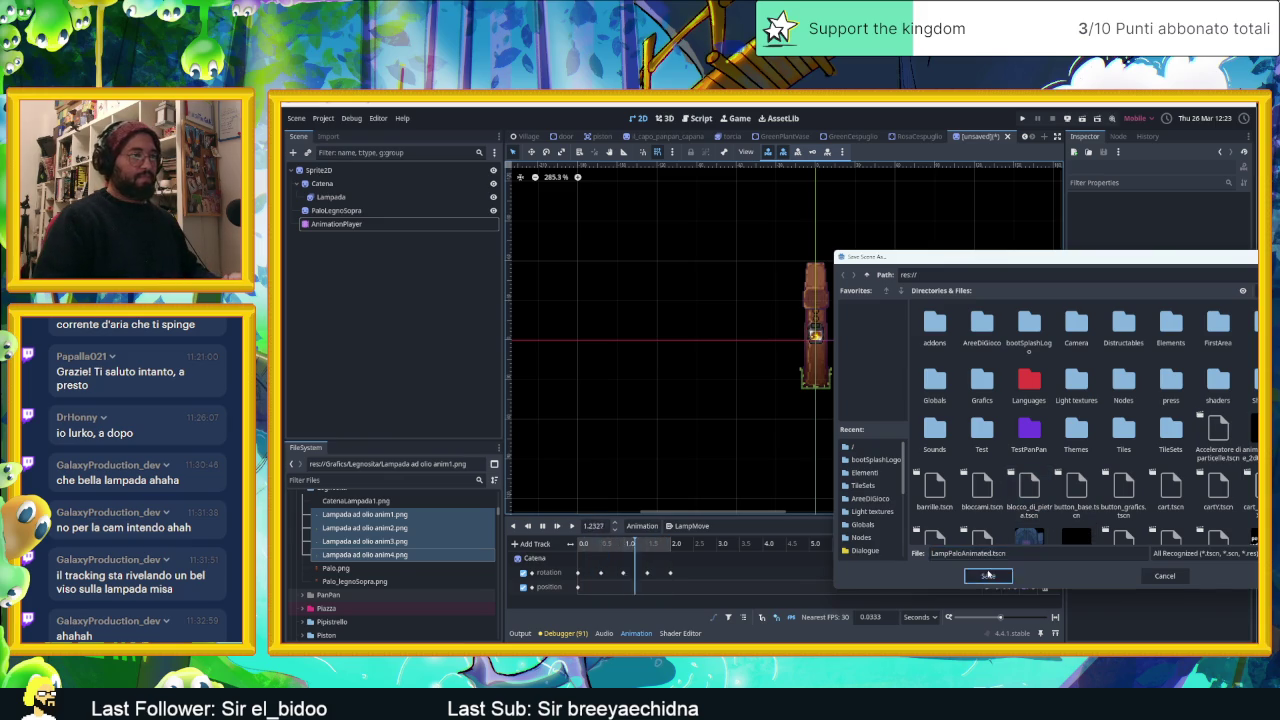
# Save the scene as LampPaloAnimated.tscn.
pyautogui.click(988, 576)
pyautogui.click(445, 323)
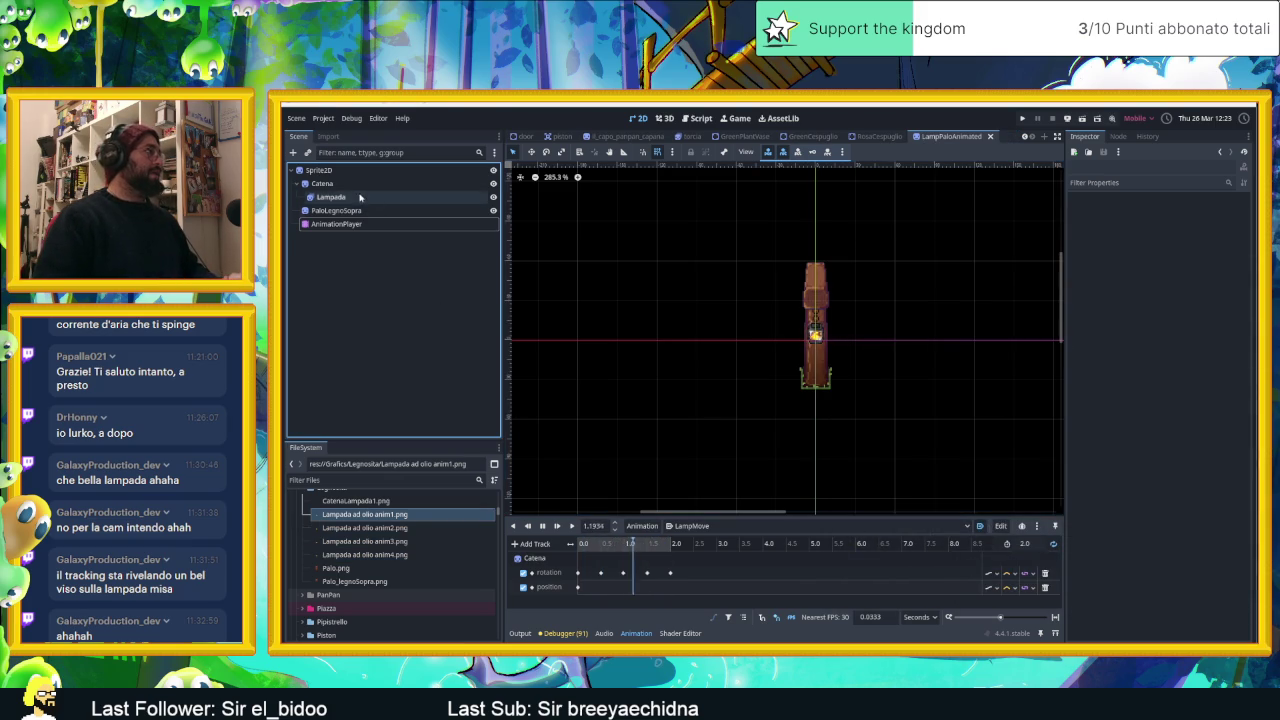
pyautogui.click(295, 171)
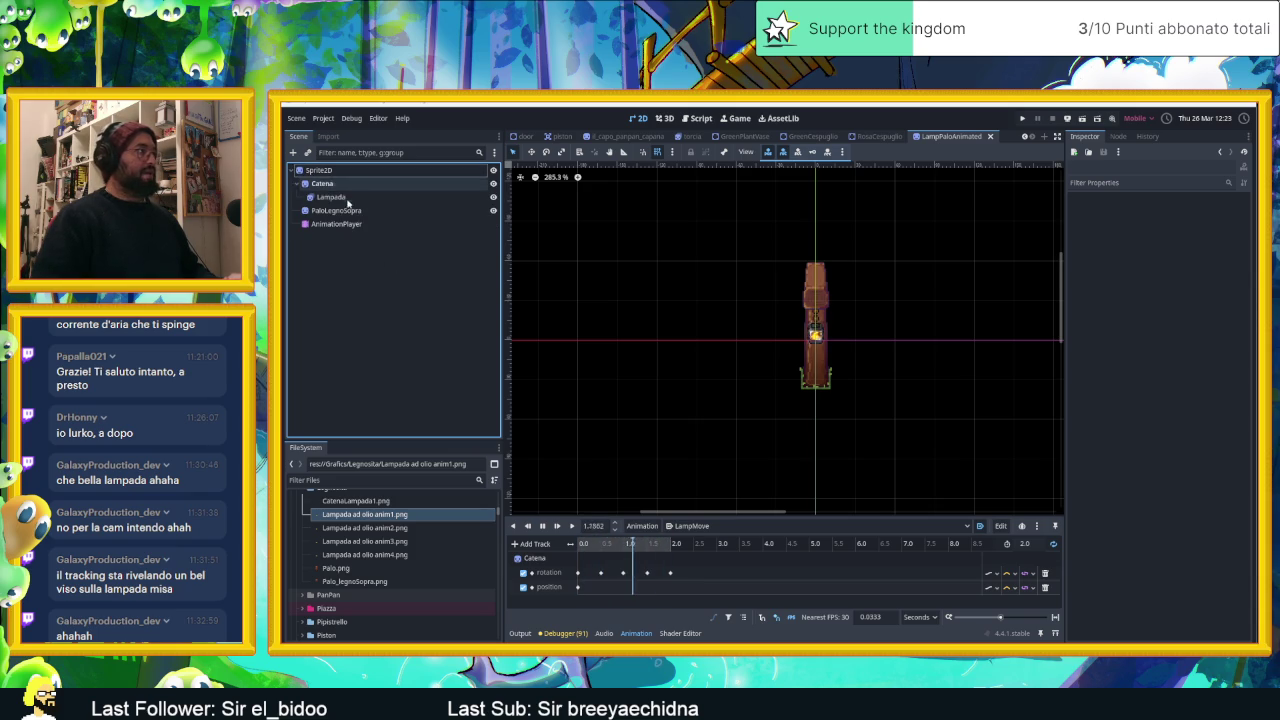
# Select the Lampada lamp and start adding a child node to it.
pyautogui.click(341, 198)
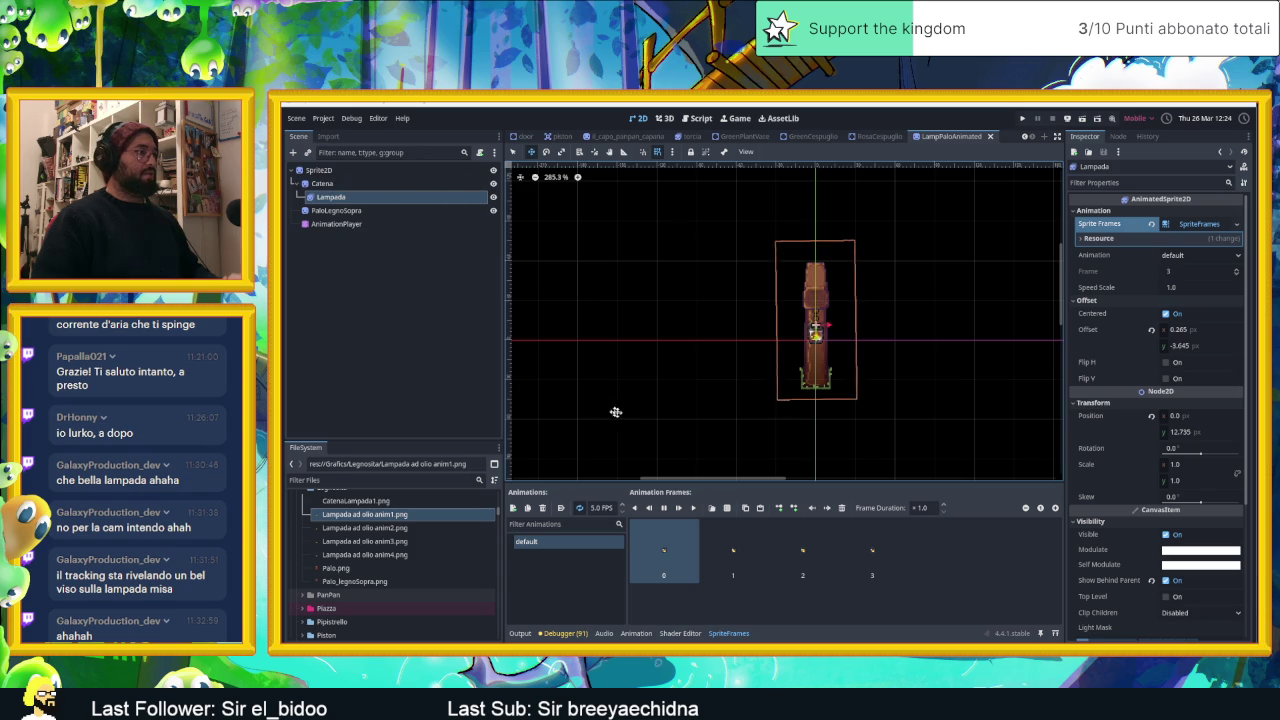
pyautogui.scroll(2, 762, 327)
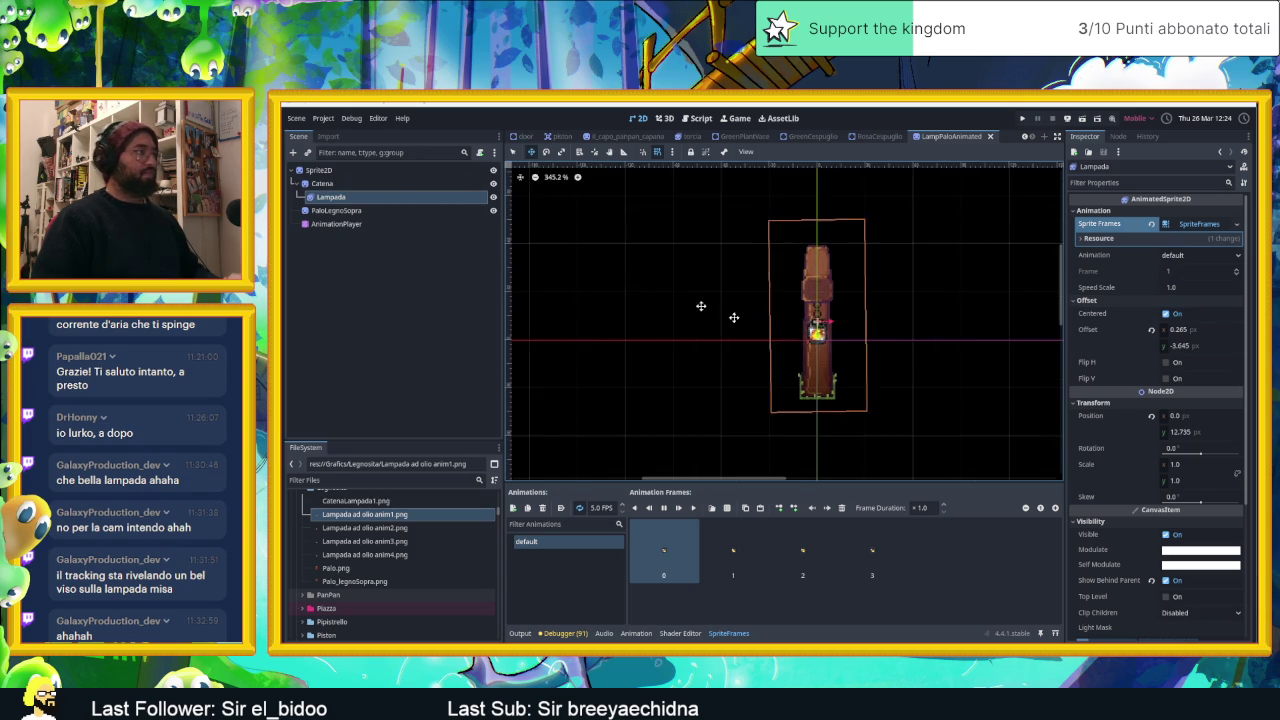
pyautogui.click(336, 223)
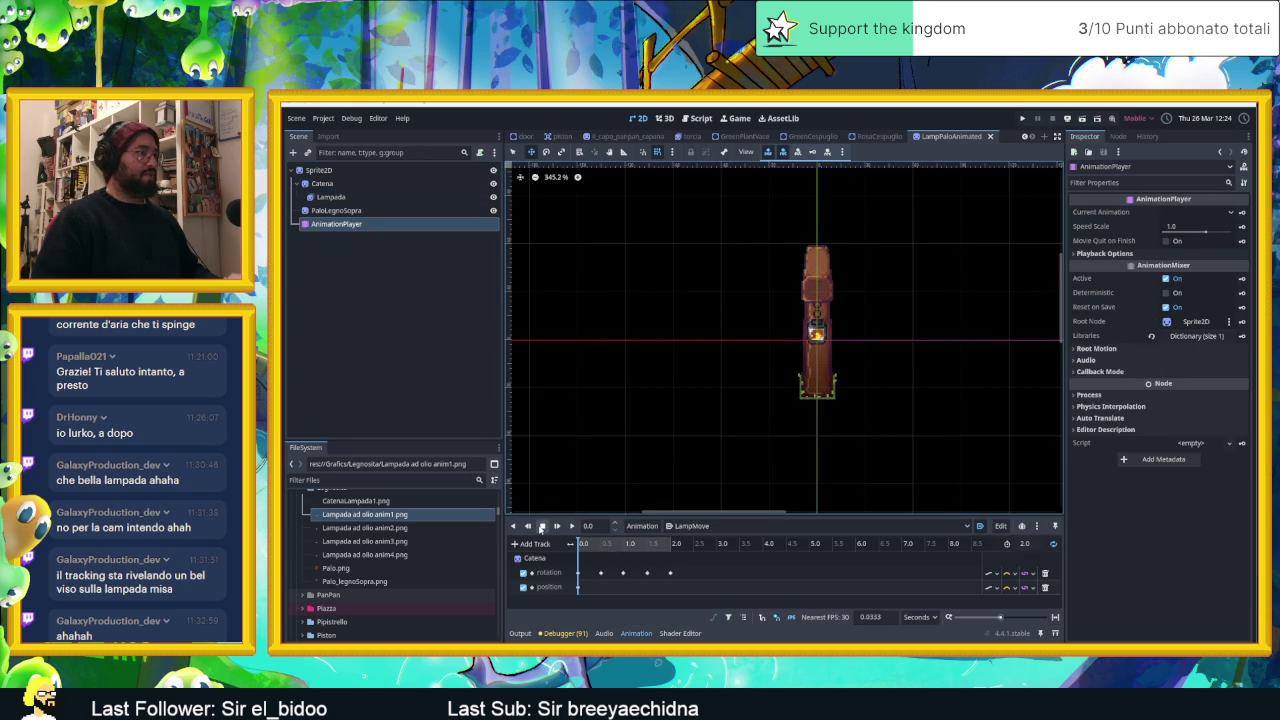
pyautogui.click(341, 197)
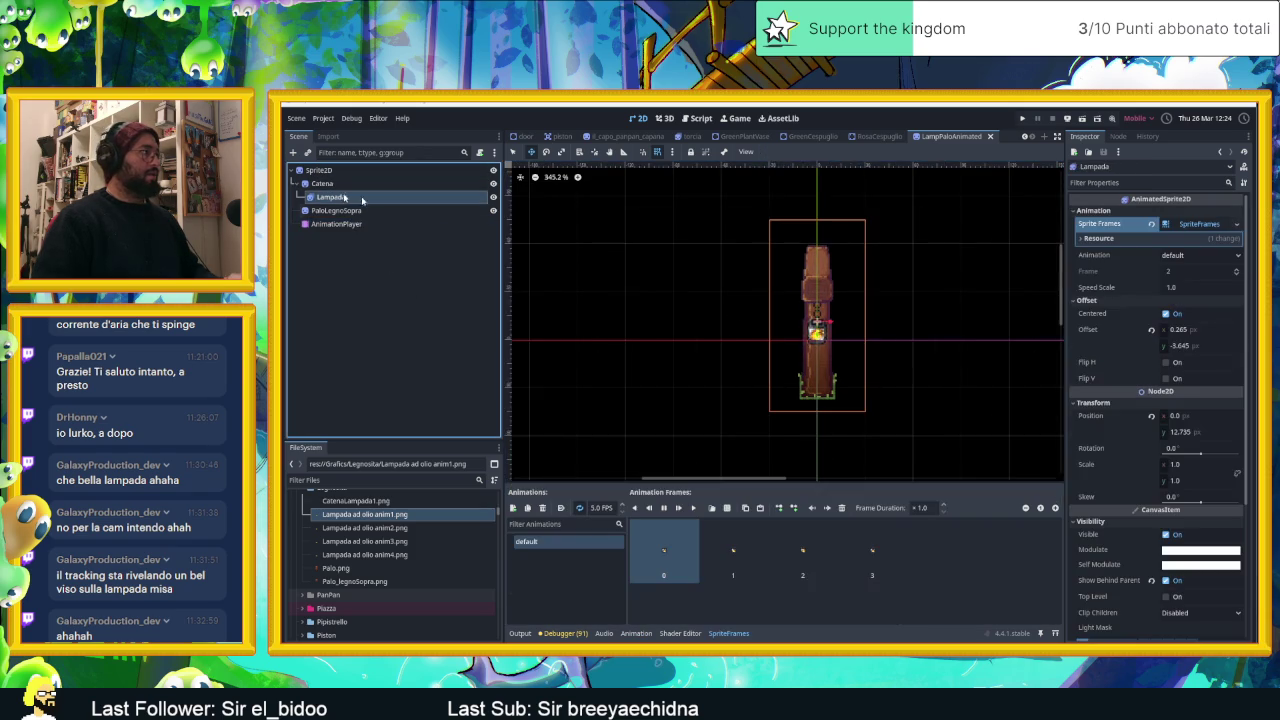
pyautogui.scroll(9, 822, 330)
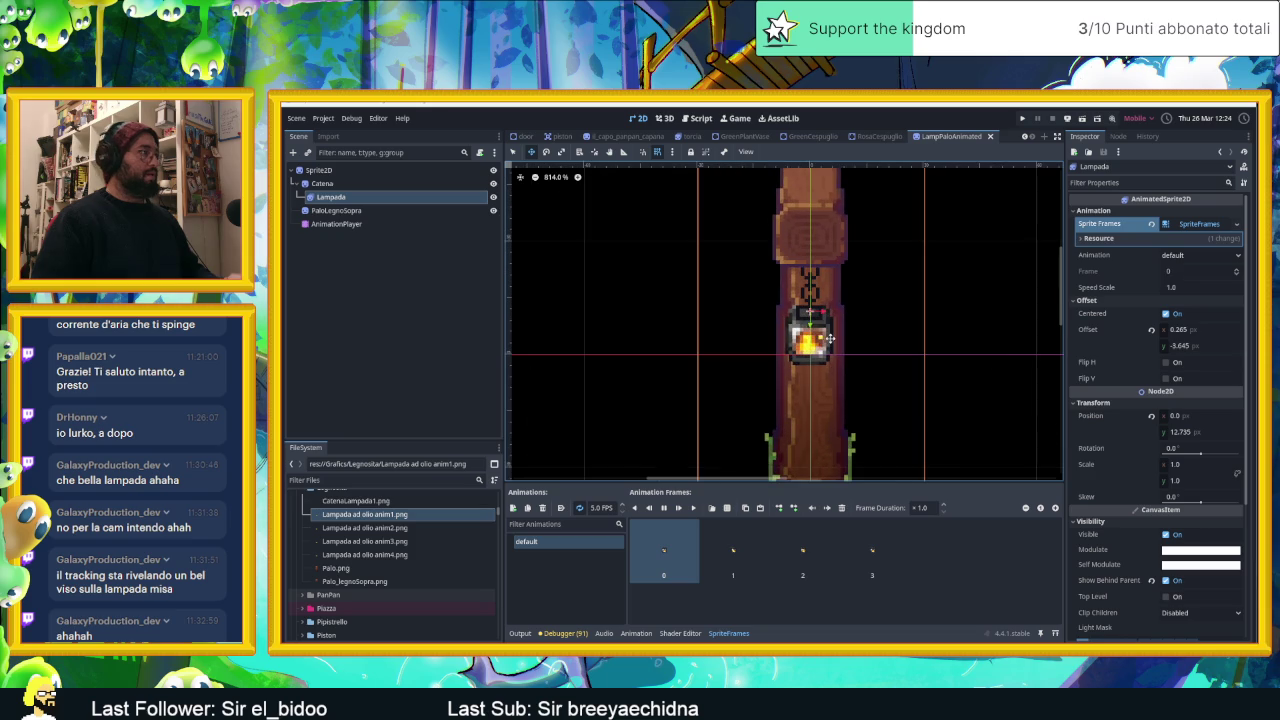
pyautogui.click(293, 152)
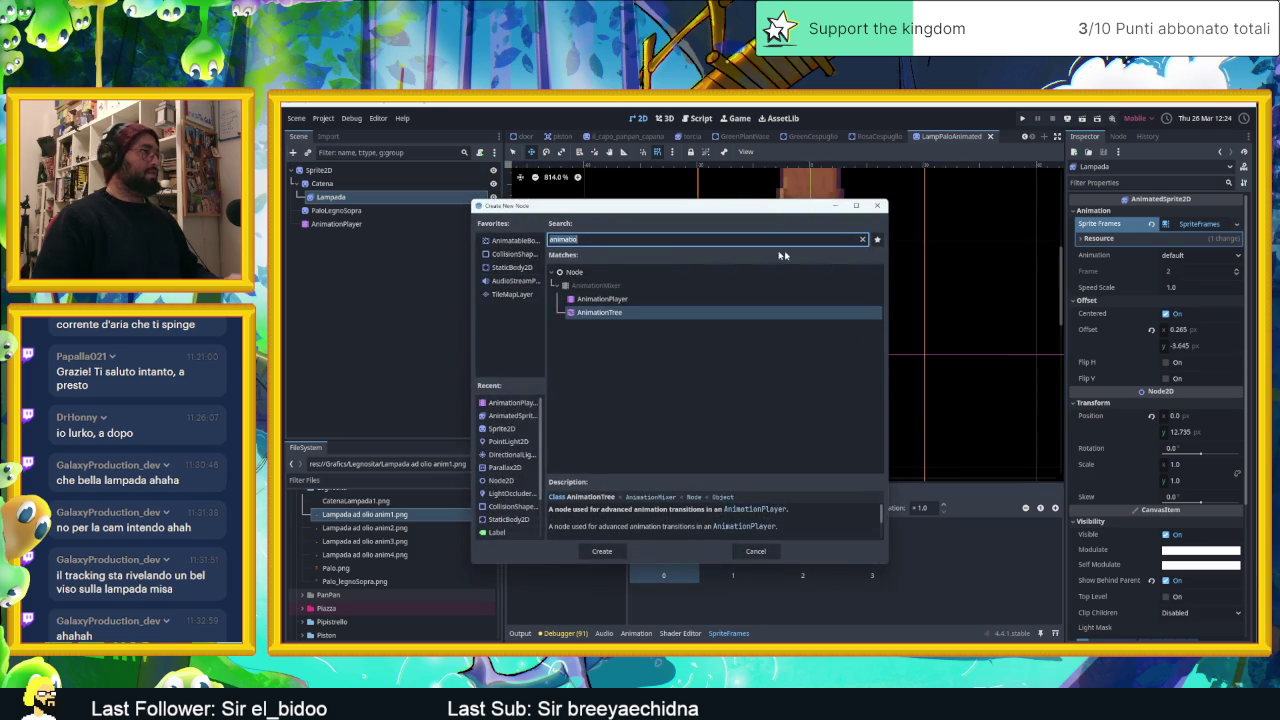
# Add a PointLight2D node as a child of Lampada.
pyautogui.write('poin')
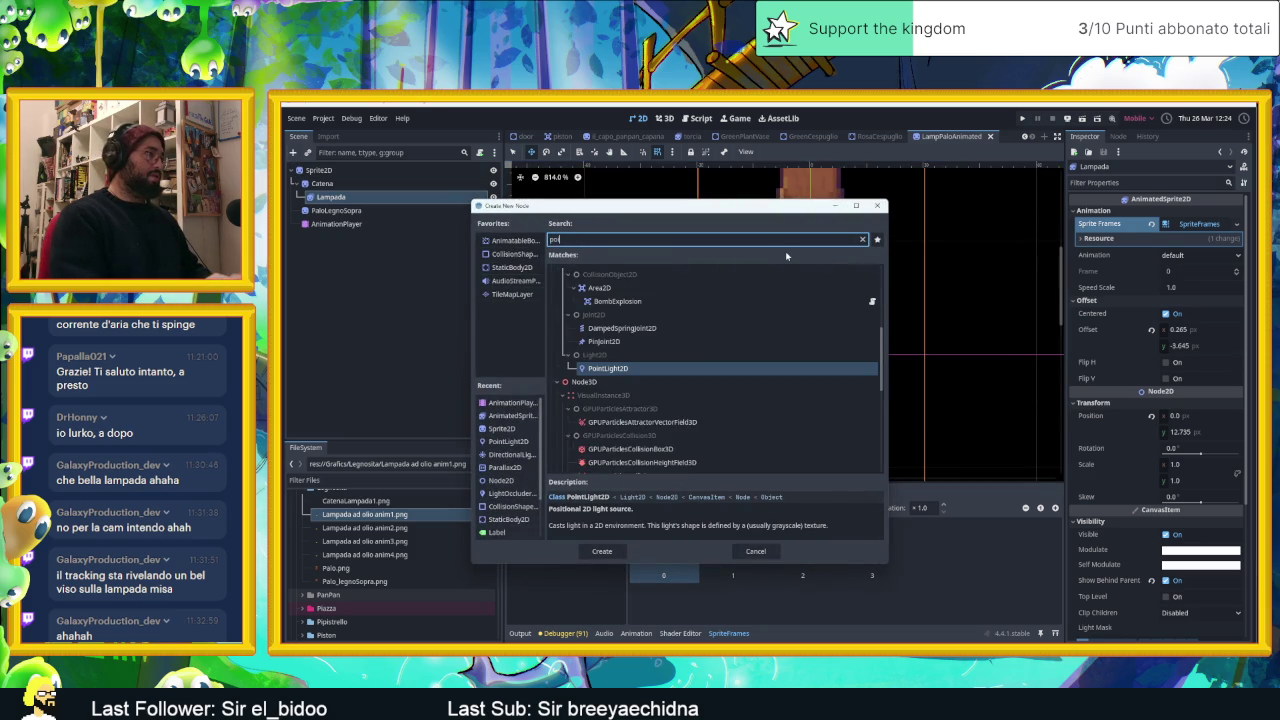
pyautogui.press('Return')
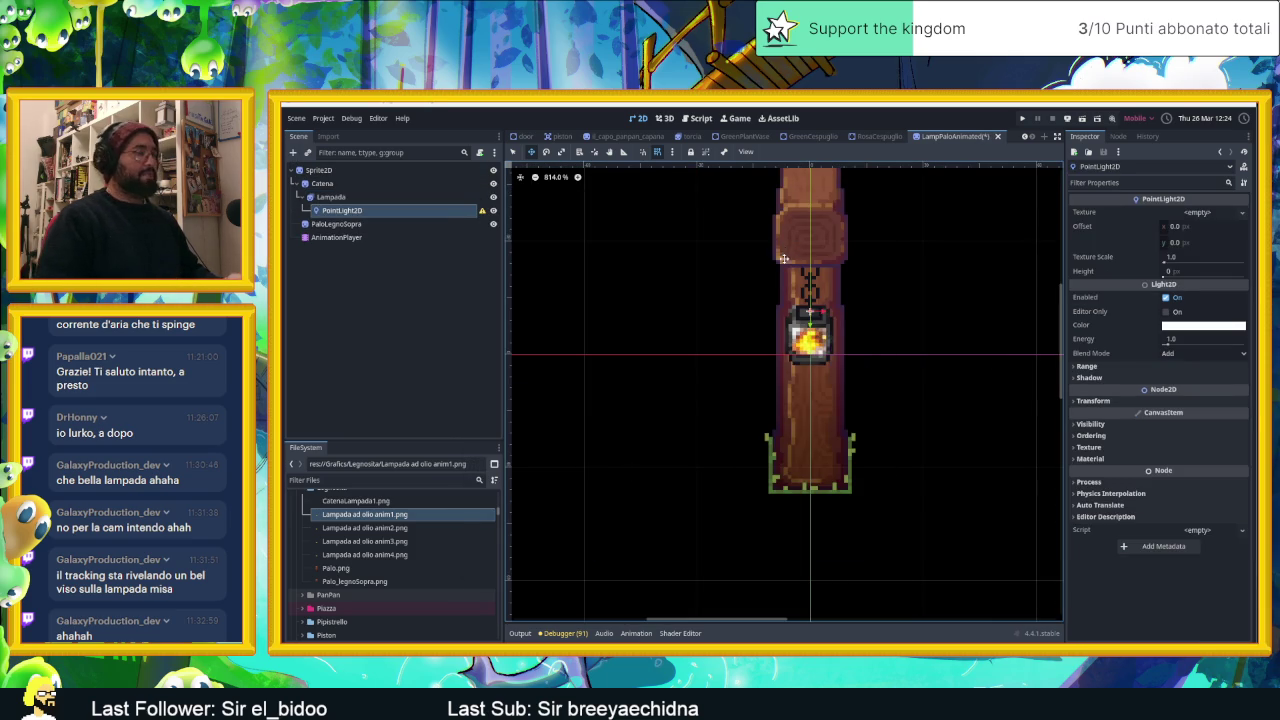
pyautogui.scroll(10, 445, 505)
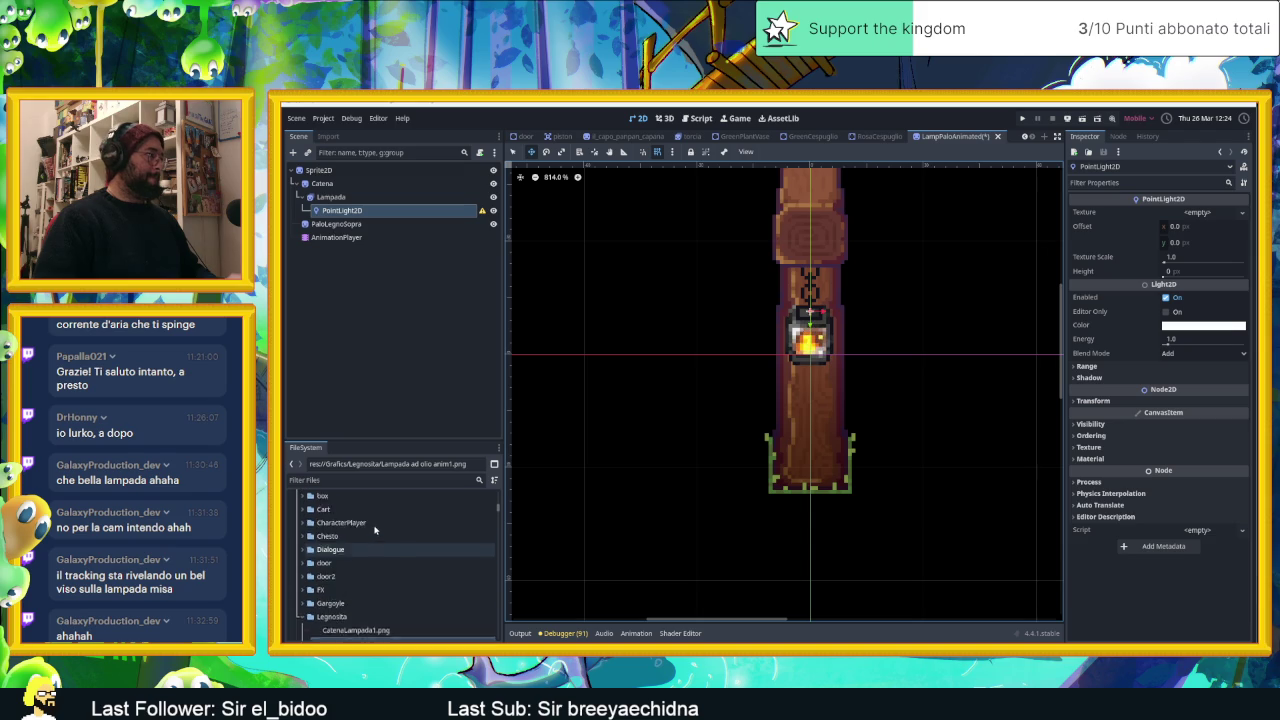
pyautogui.scroll(10, 375, 529)
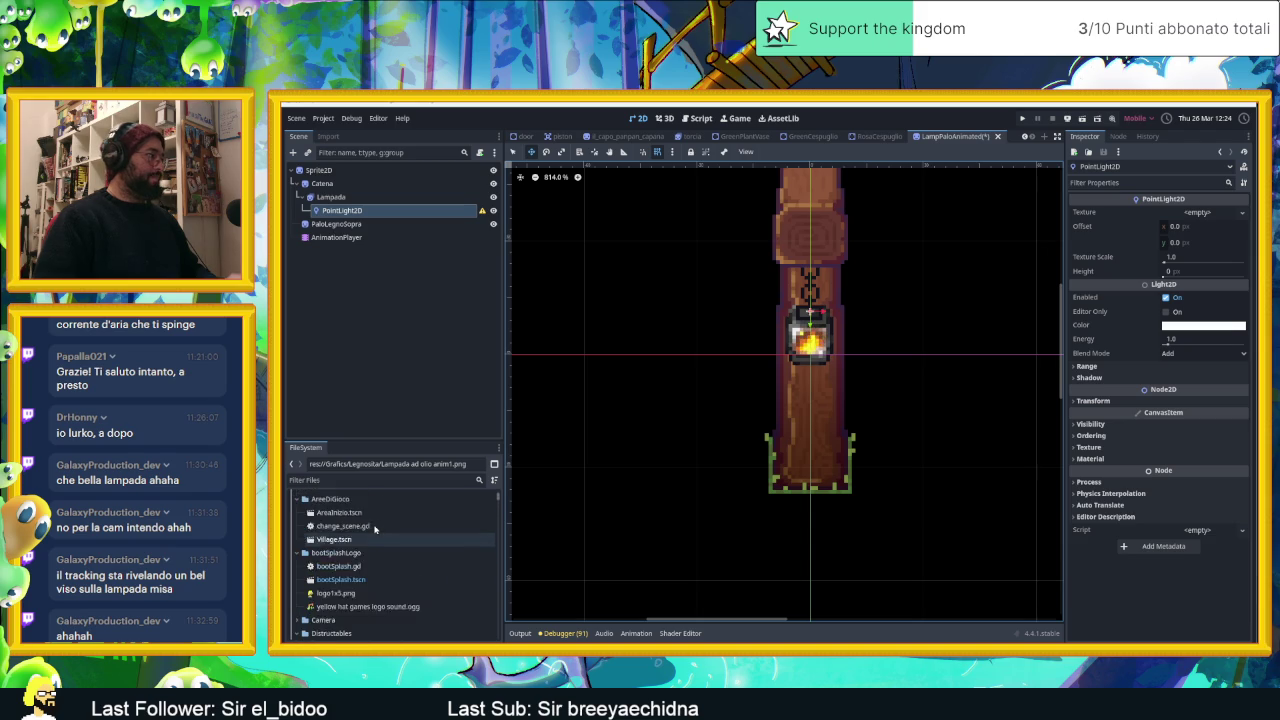
# Filter the FileSystem by 'light' and pick the Light Textyre.tres texture.
pyautogui.click(346, 479)
pyautogui.write('light')
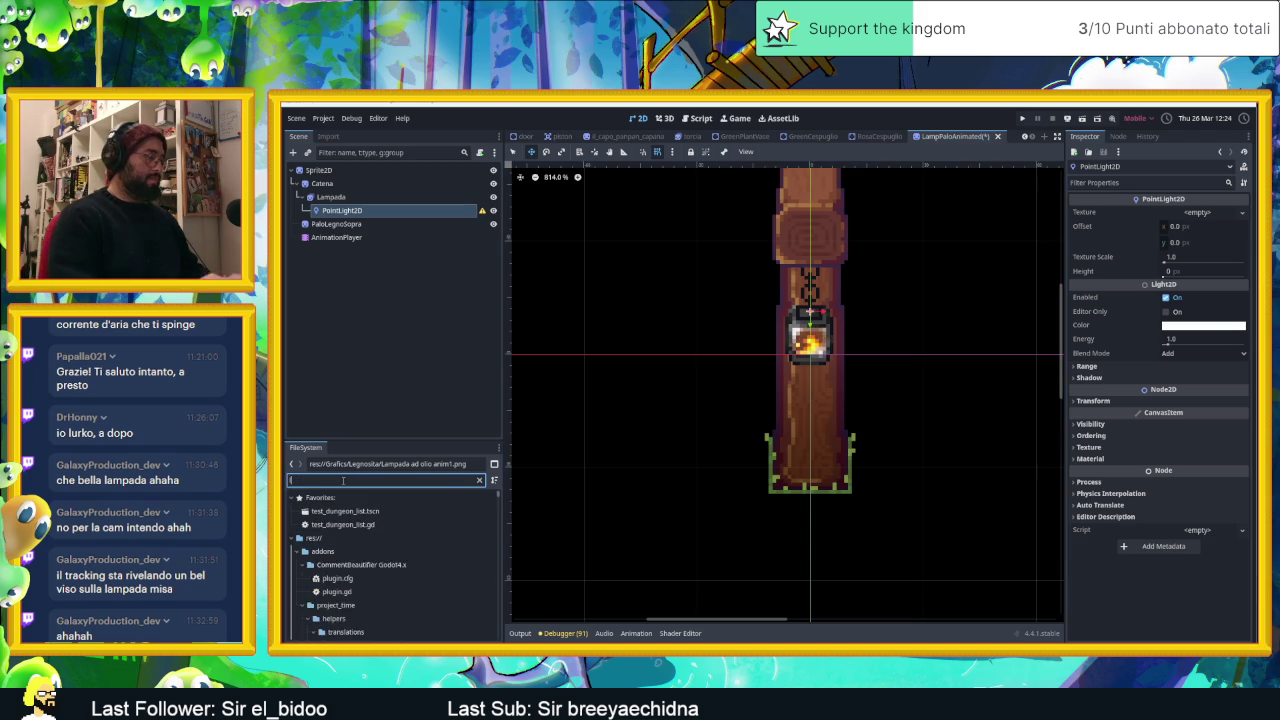
pyautogui.scroll(-1, 379, 553)
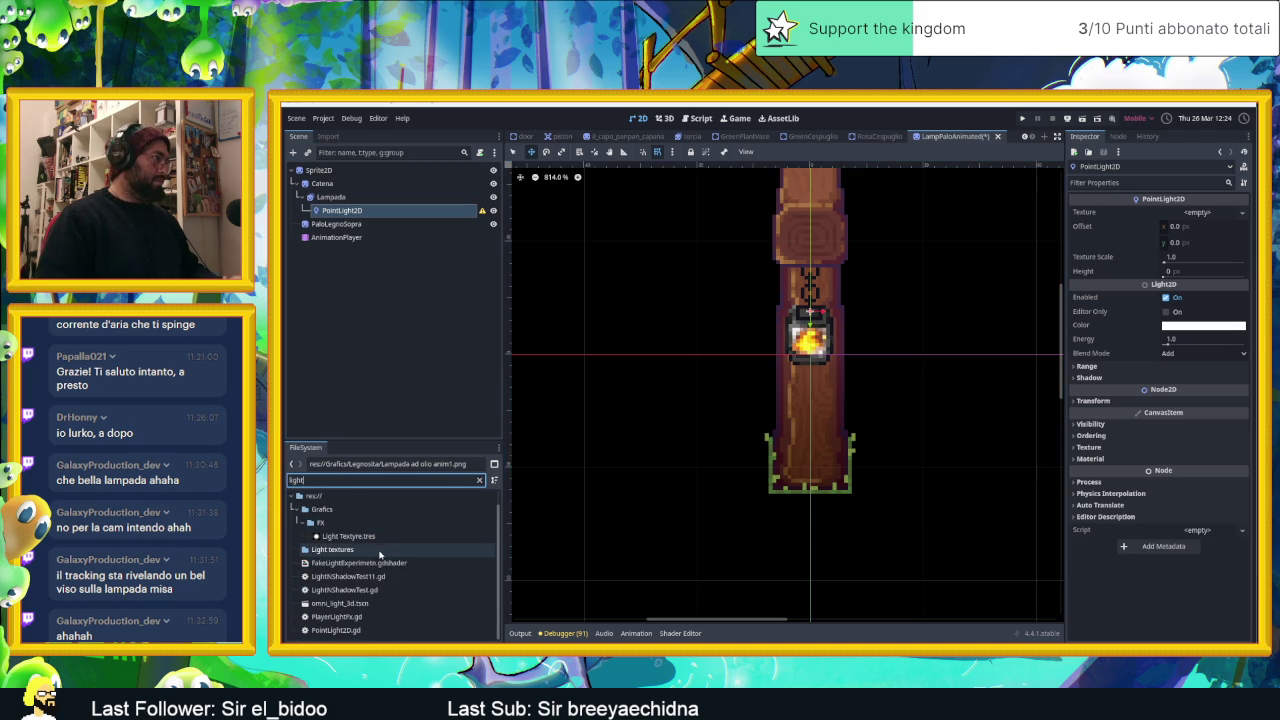
pyautogui.scroll(1, 312, 545)
pyautogui.click(312, 552)
# Give the light the Light Textyre.tres texture, 2.13 scale, 384 height, peach colour and 0.5 energy.
pyautogui.moveTo(316, 553)
pyautogui.mouseDown()
pyautogui.moveTo(1143, 400)
pyautogui.moveTo(1240, 218)
pyautogui.moveTo(1220, 214)
pyautogui.mouseUp()
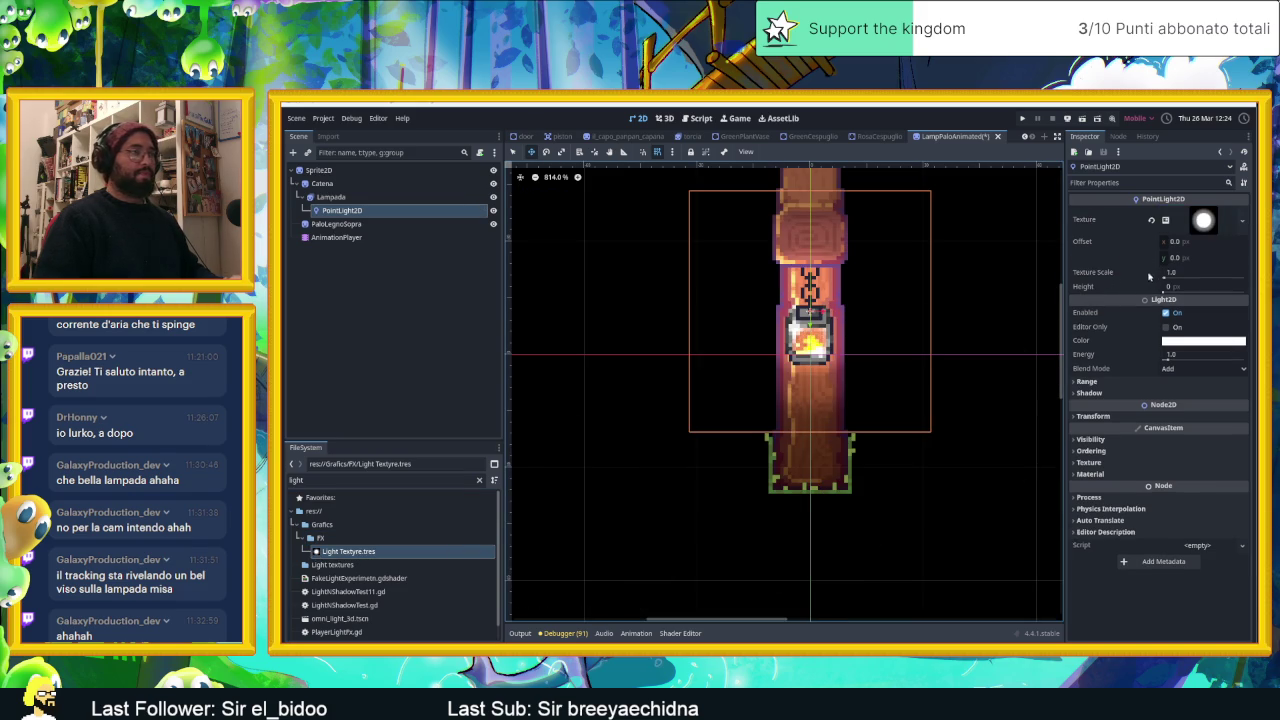
pyautogui.moveTo(1168, 280); pyautogui.dragTo(1166, 278)
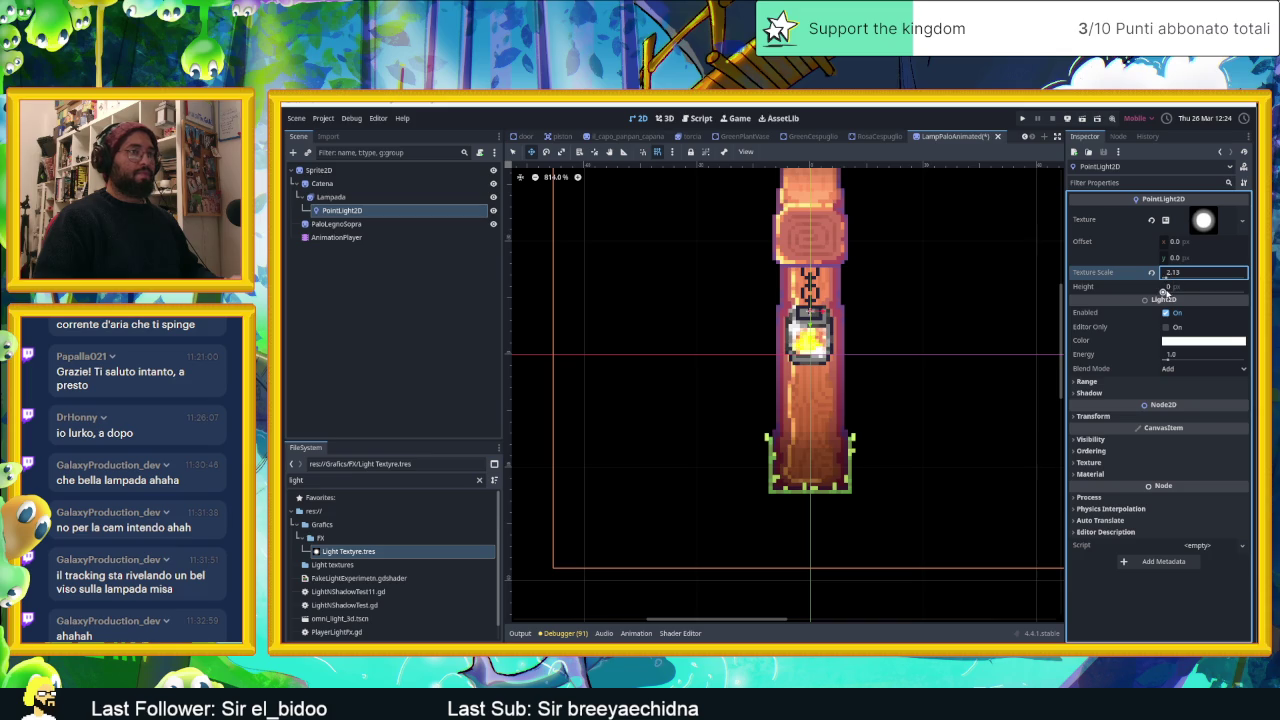
pyautogui.click(1163, 290)
pyautogui.write('364')
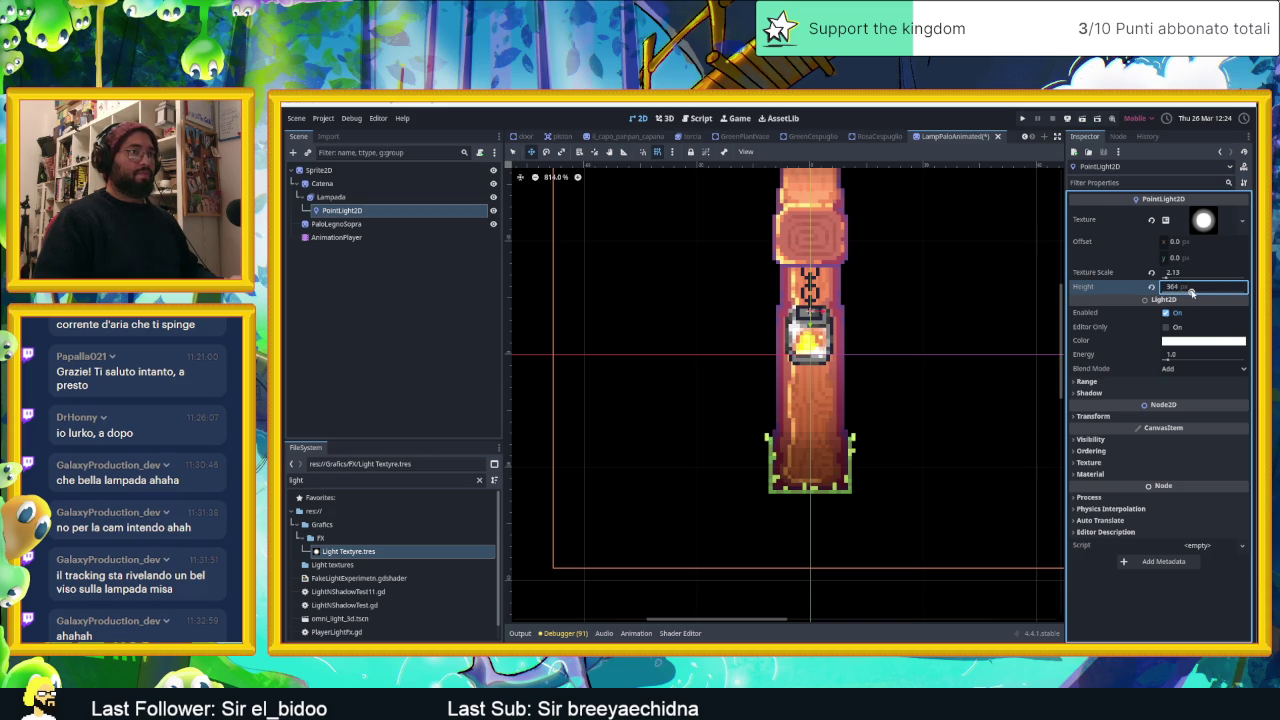
pyautogui.click(1183, 342)
pyautogui.moveTo(1214, 422); pyautogui.dragTo(1223, 428)
pyautogui.click(1116, 344)
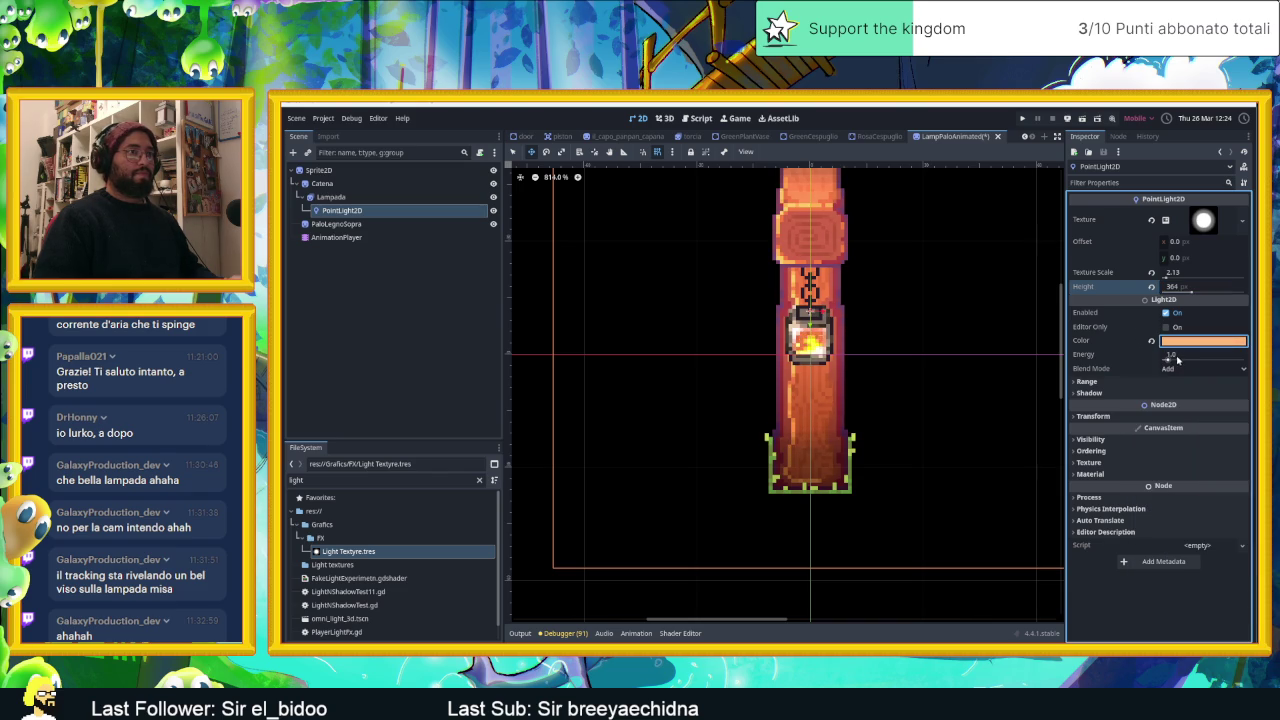
pyautogui.click(1176, 355)
pyautogui.write('.5')
pyautogui.press('Return')
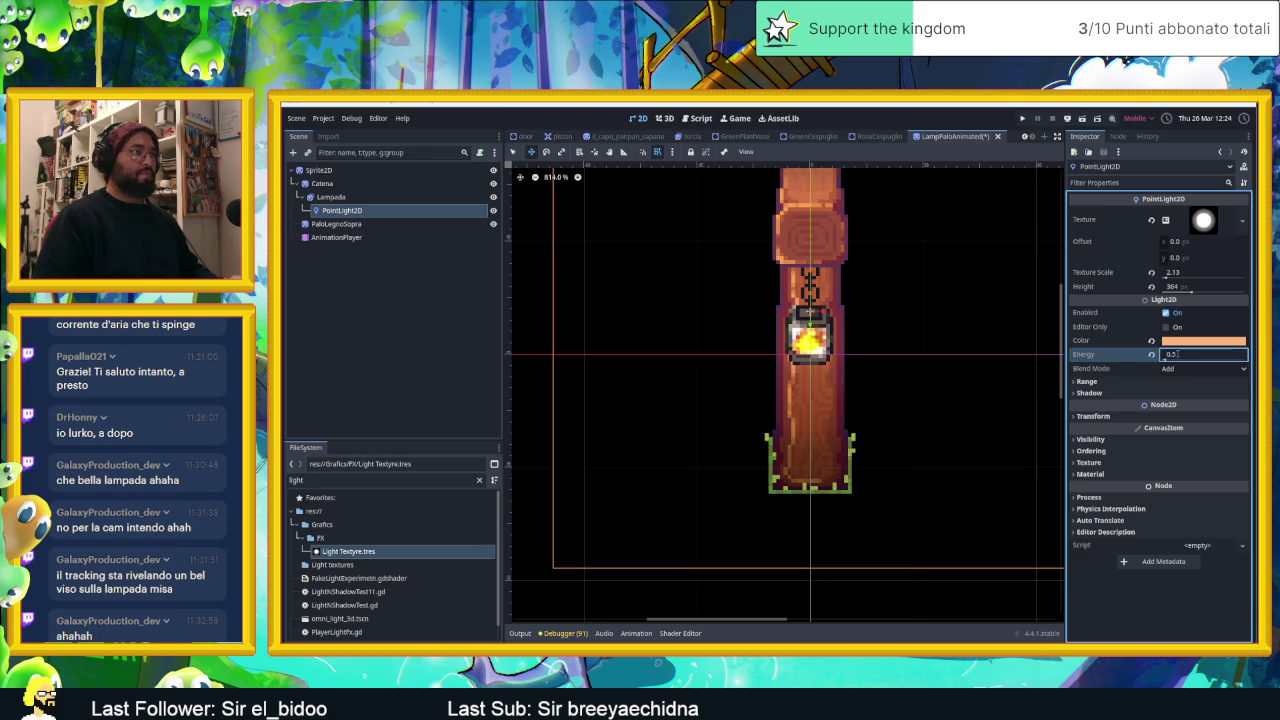
# Enable shadows on the light and lower it about 11 px.
pyautogui.scroll(-3, 903, 326)
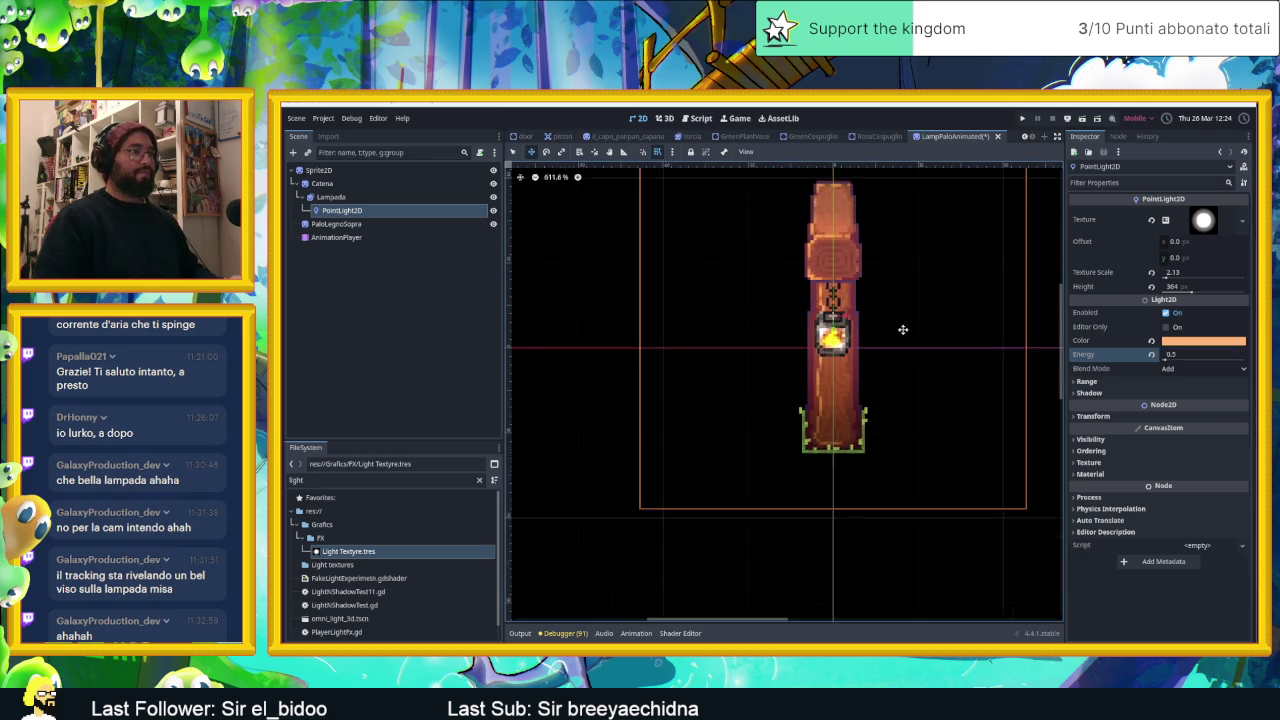
pyautogui.click(1090, 393)
pyautogui.click(1168, 406)
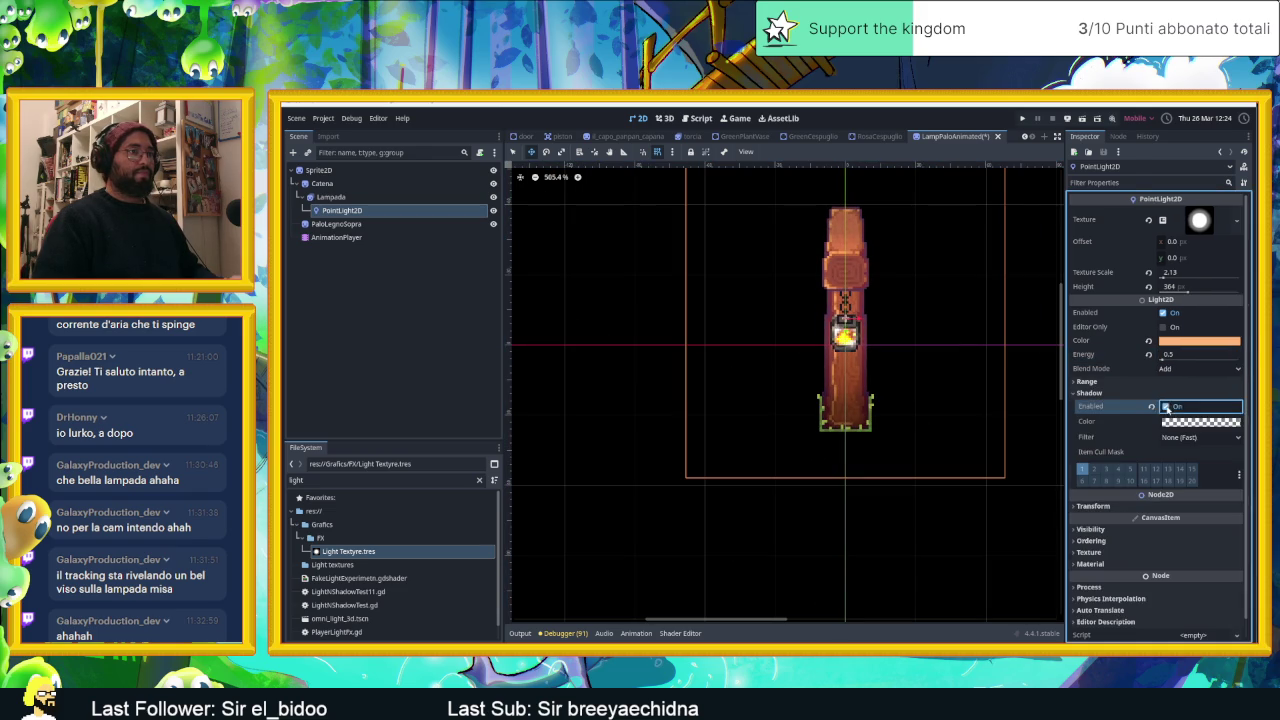
pyautogui.scroll(-3, 945, 300)
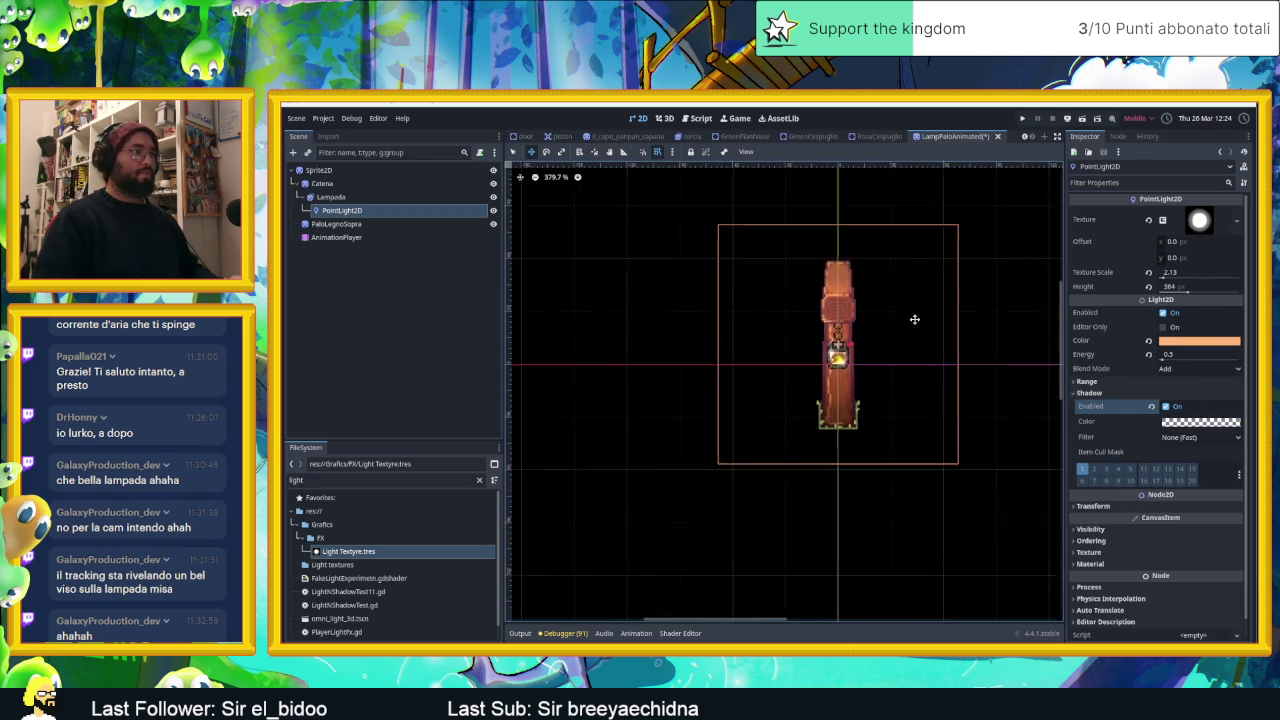
pyautogui.click(530, 152)
pyautogui.moveTo(863, 327); pyautogui.dragTo(863, 347)
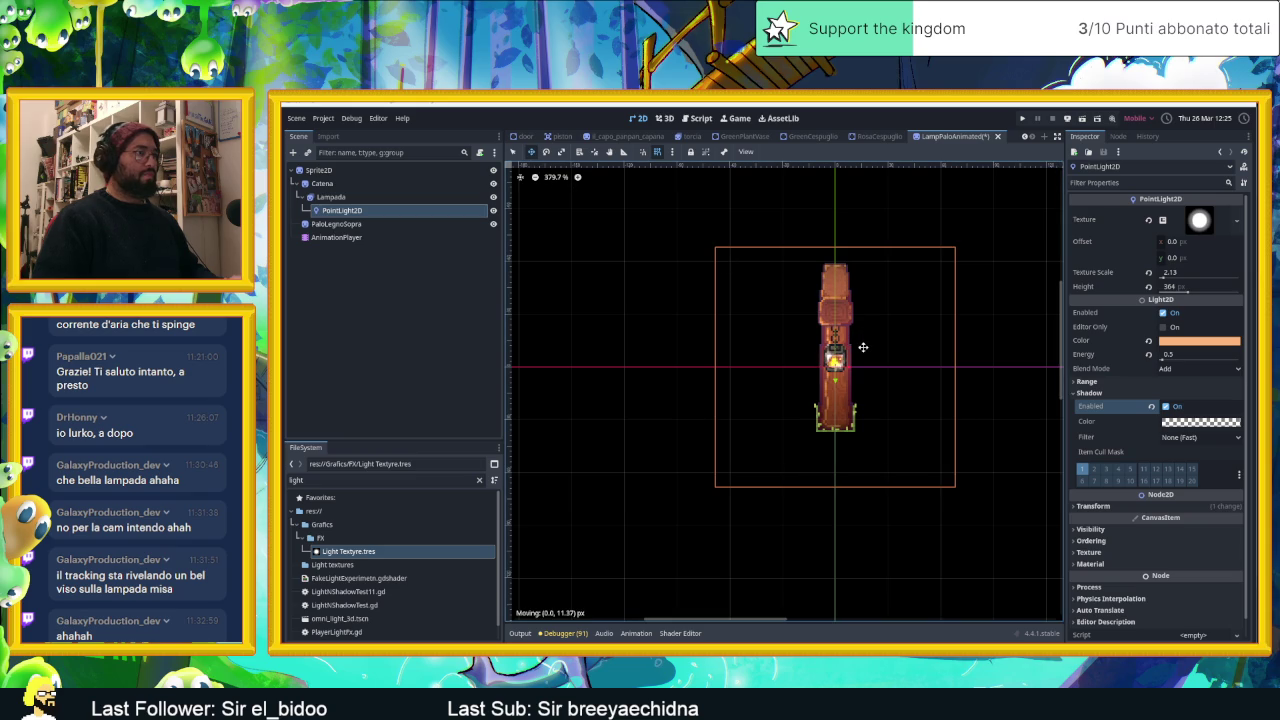
# Play the LampMove swing animation and save the lamp scene.
pyautogui.scroll(3, 863, 347)
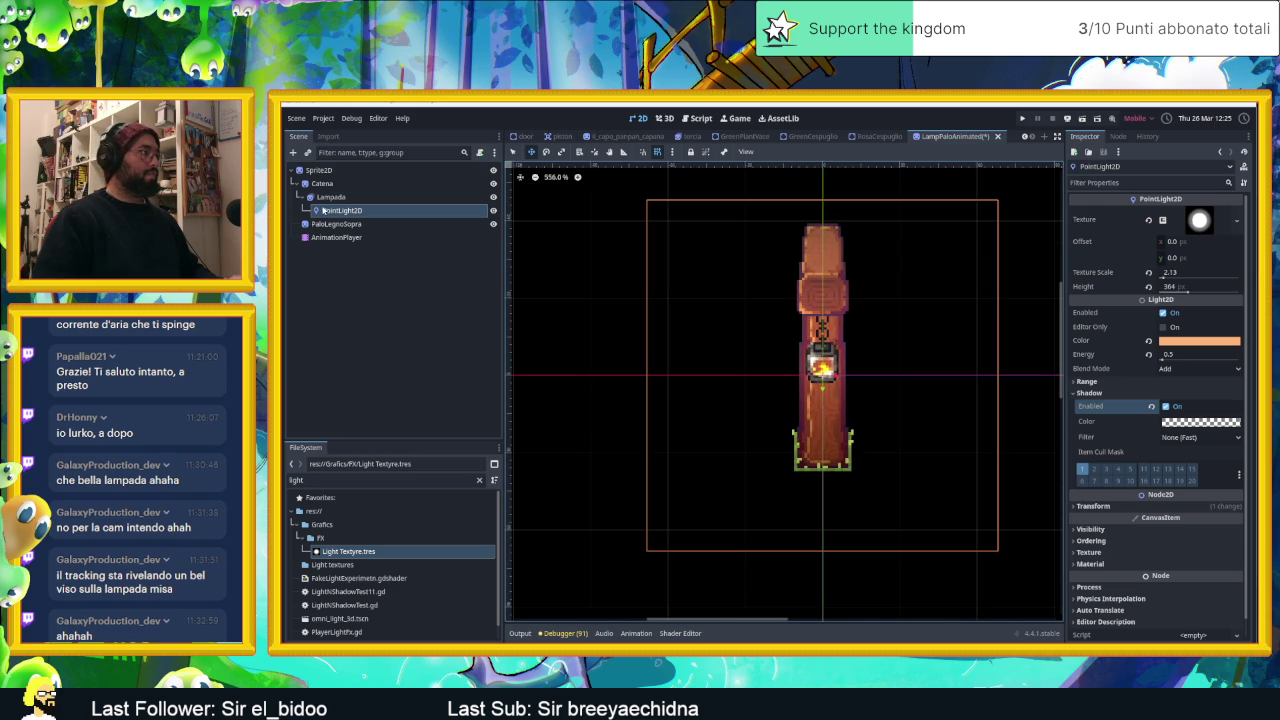
pyautogui.click(330, 237)
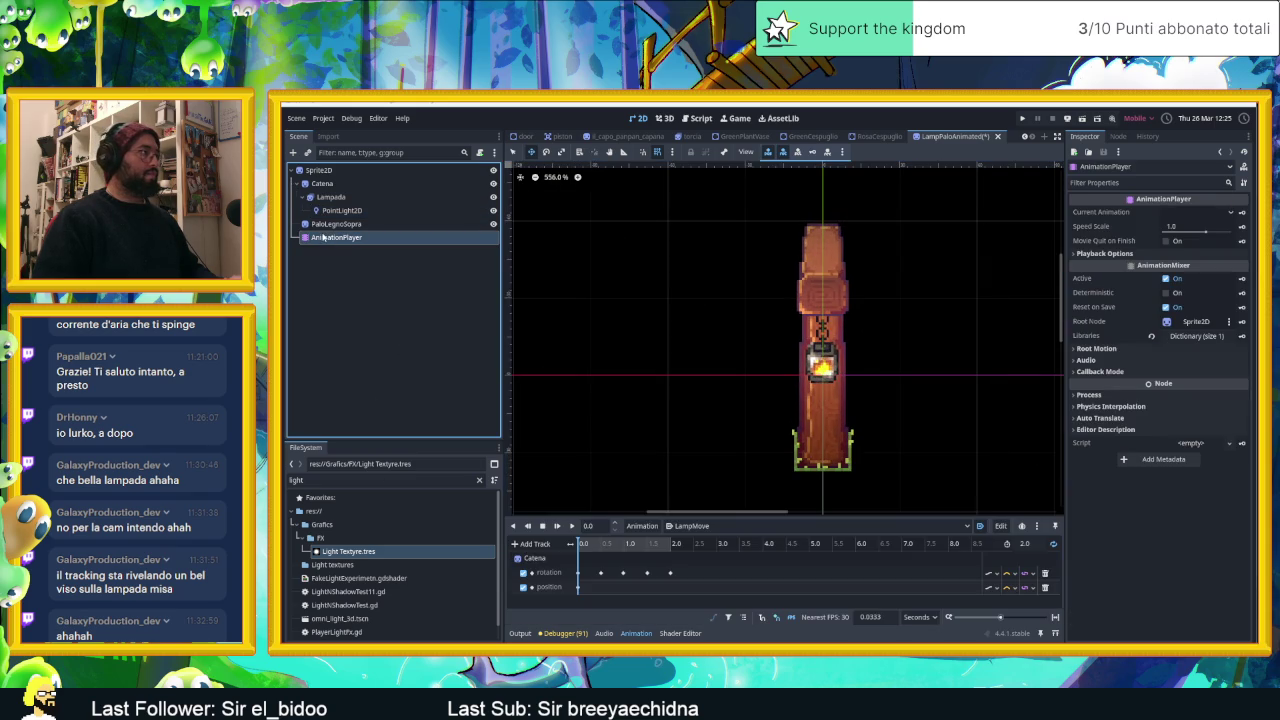
pyautogui.click(571, 526)
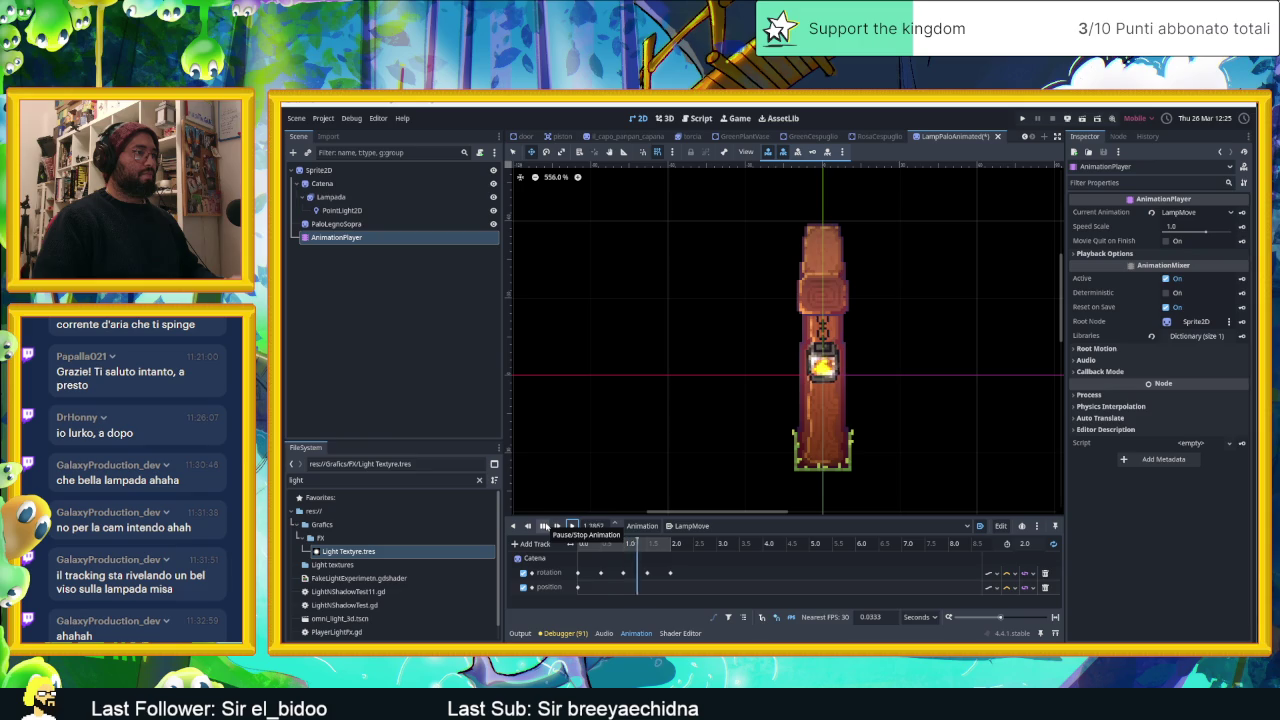
pyautogui.hotkey('ctrl', 's')
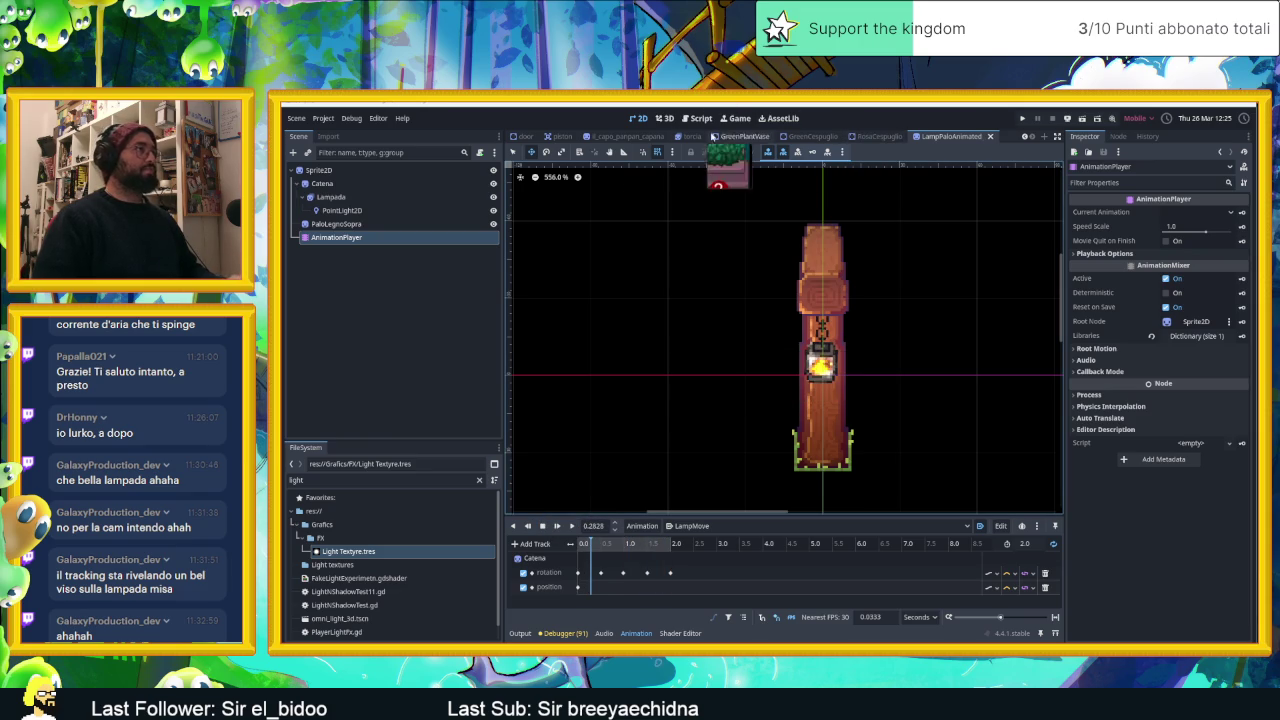
pyautogui.scroll(2, 771, 140)
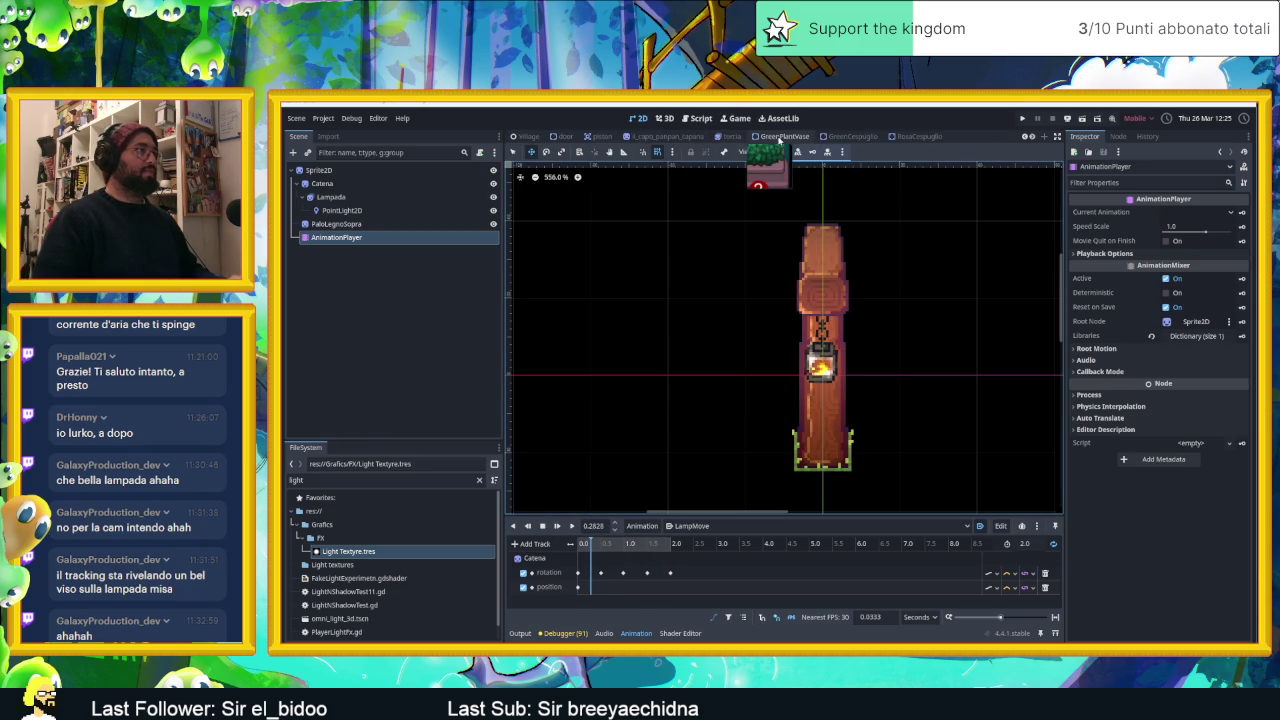
# Switch to the Village scene and move the Torcia2 torch to a new spot.
pyautogui.click(578, 136)
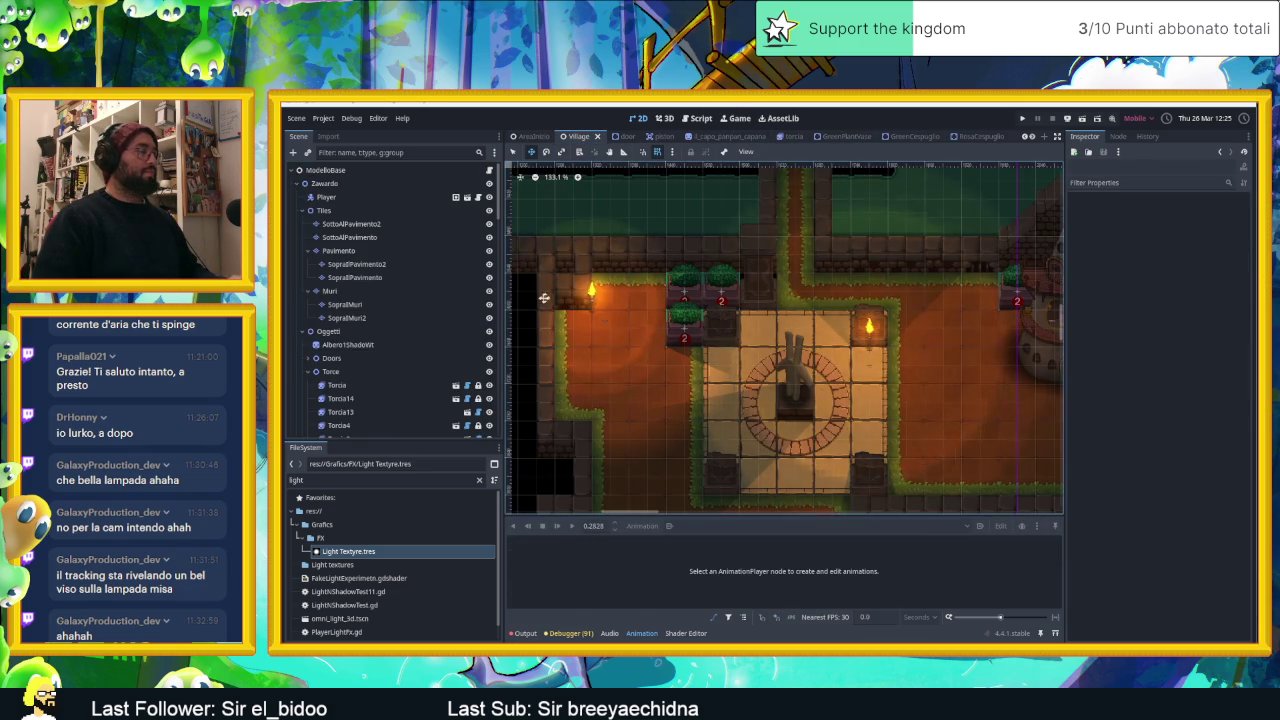
pyautogui.click(595, 299)
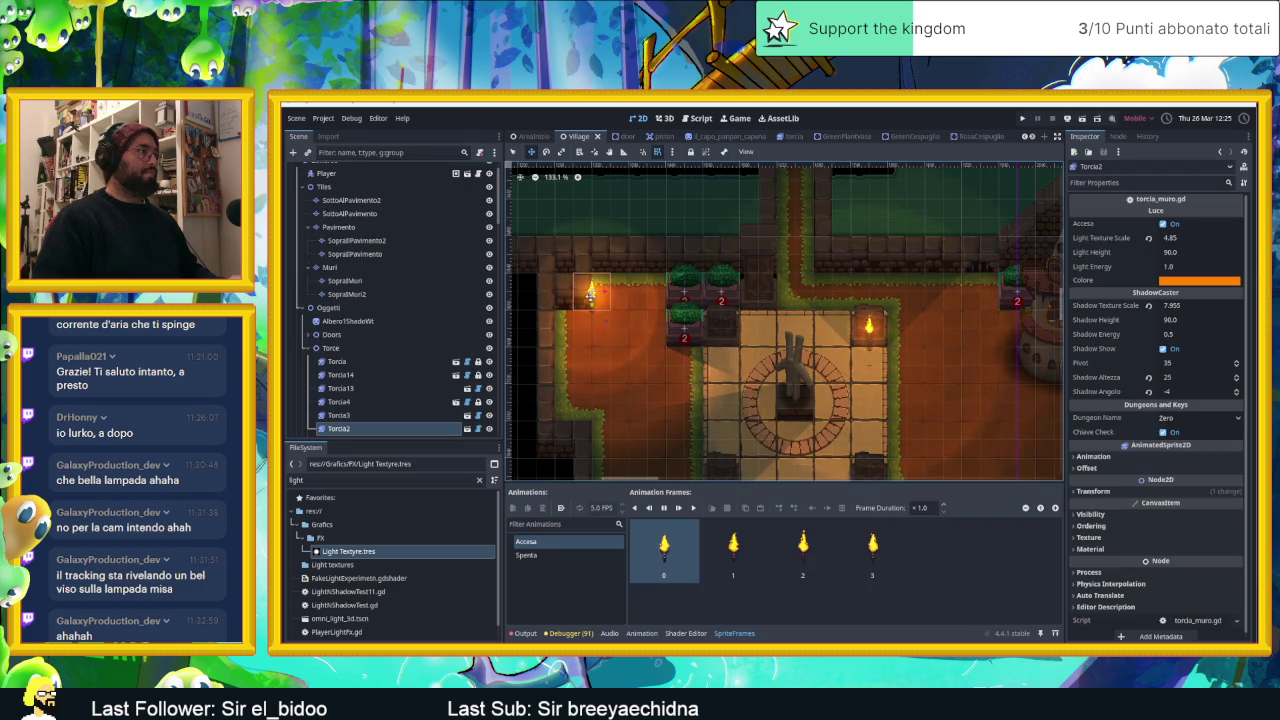
pyautogui.scroll(-8, 808, 305)
pyautogui.moveTo(808, 305); pyautogui.dragTo(542, 305)
pyautogui.scroll(11, 802, 299)
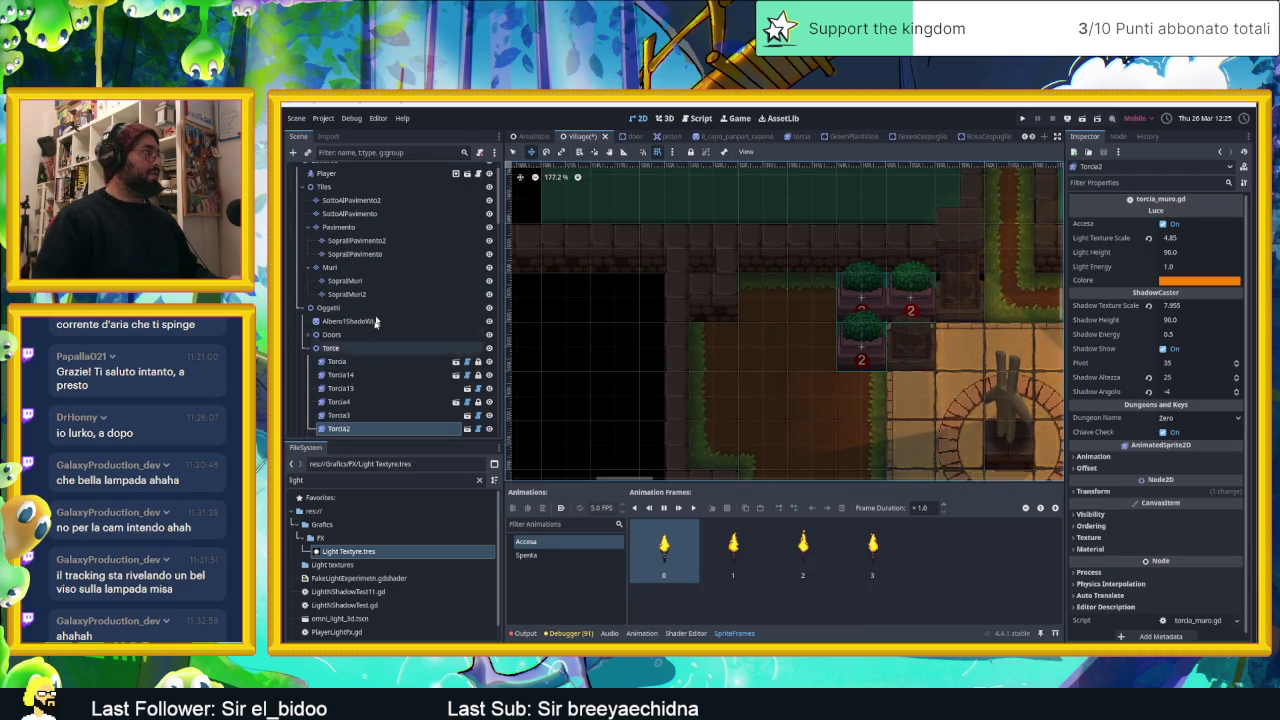
pyautogui.scroll(2, 377, 290)
pyautogui.scroll(-5, 380, 310)
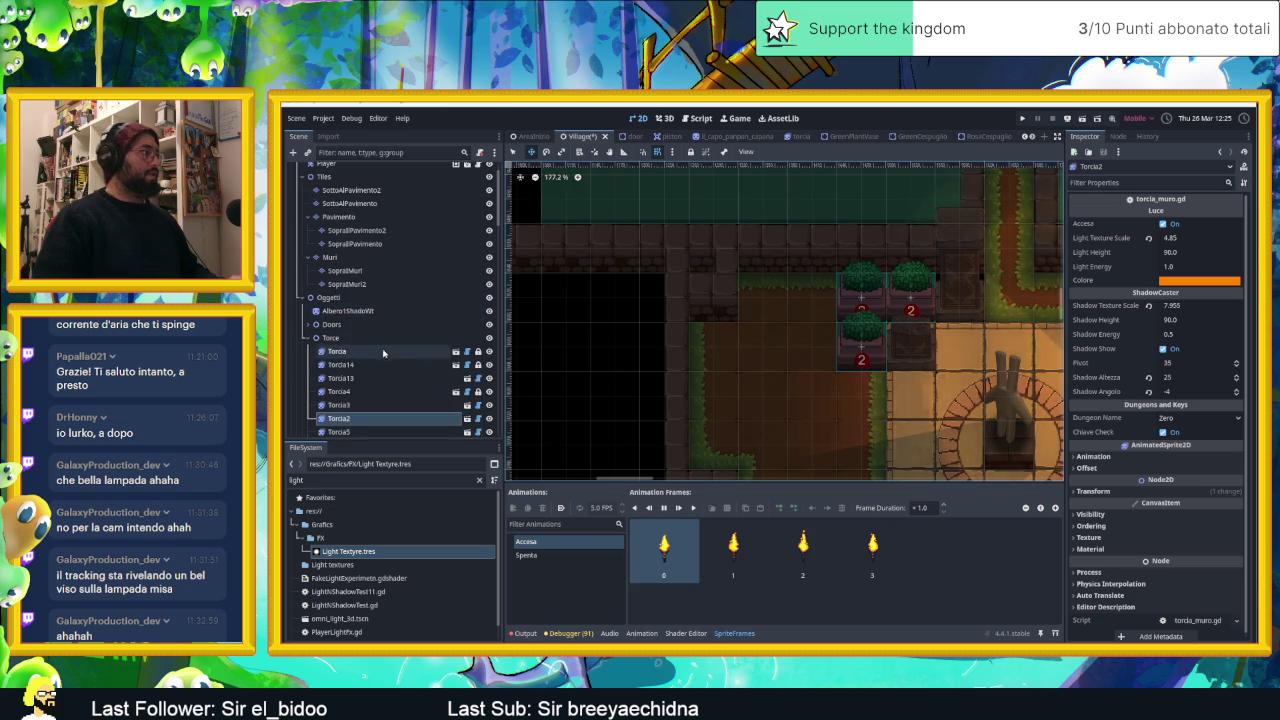
# Select the Torce group and filter the project files for 'ligtpalo'.
pyautogui.click(332, 236)
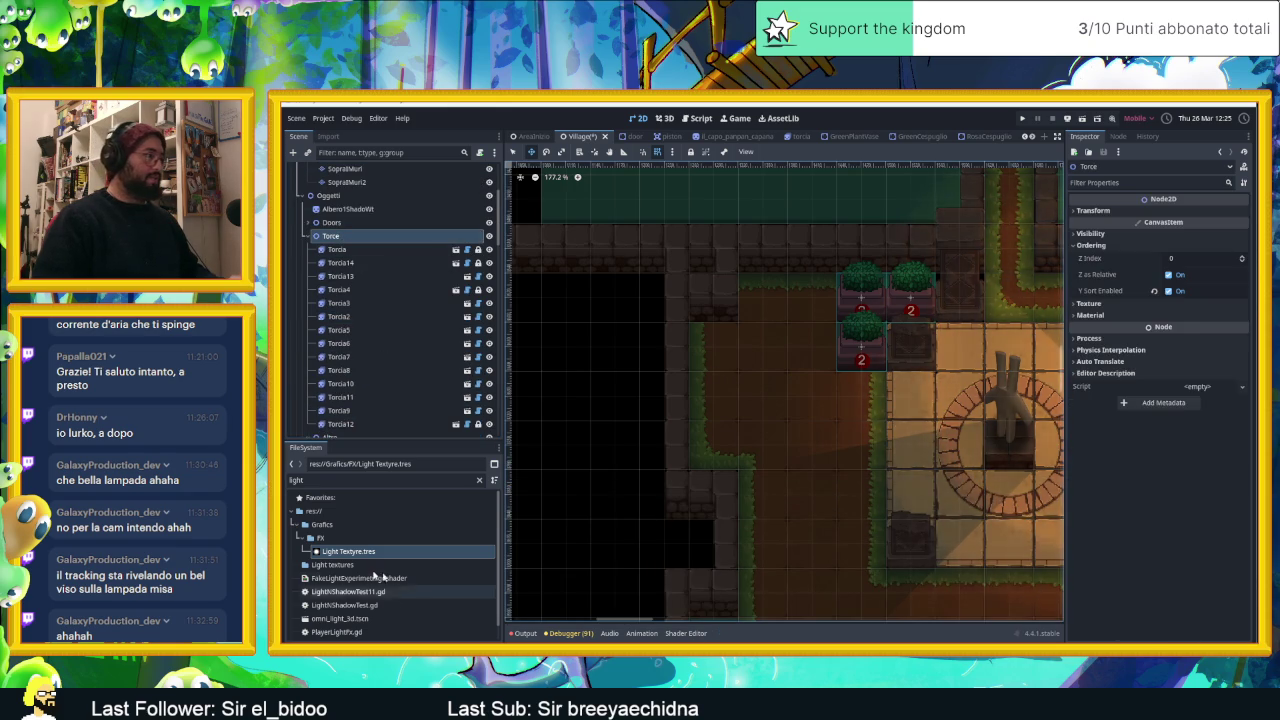
pyautogui.click(328, 480)
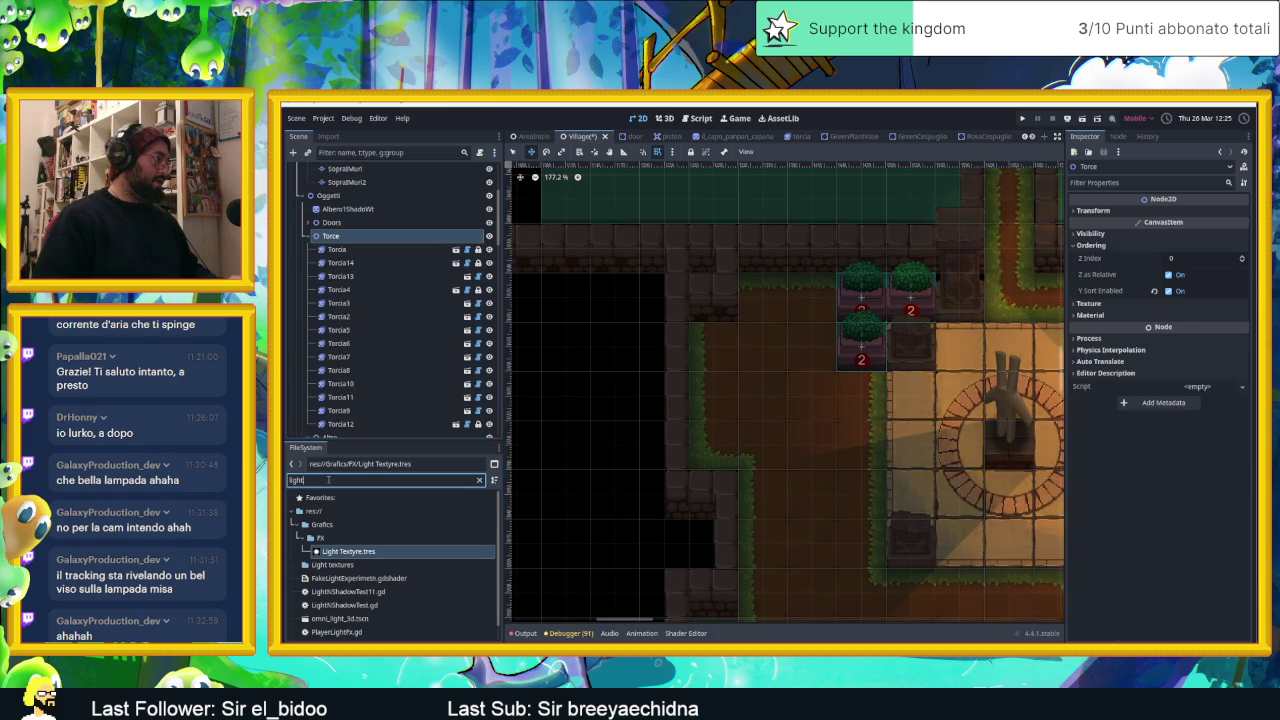
pyautogui.scroll(-1, 335, 500)
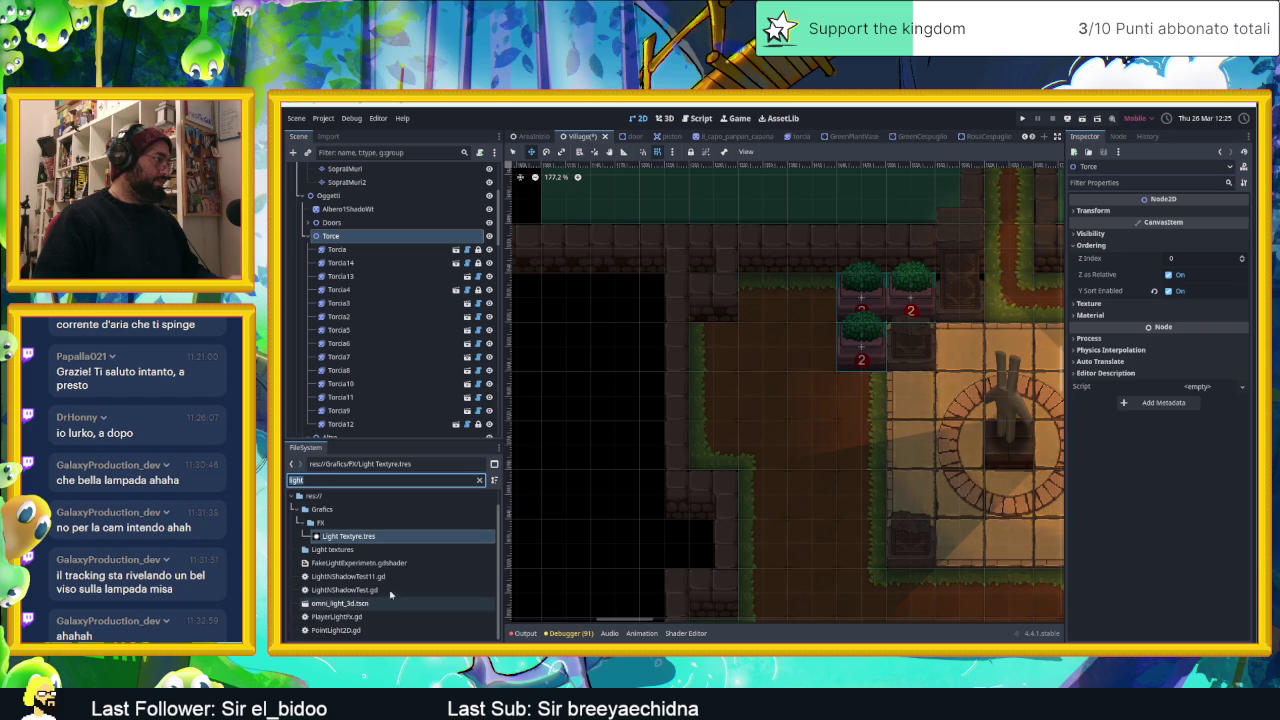
pyautogui.press('BackSpace')
pyautogui.press('BackSpace')
pyautogui.press('BackSpace')
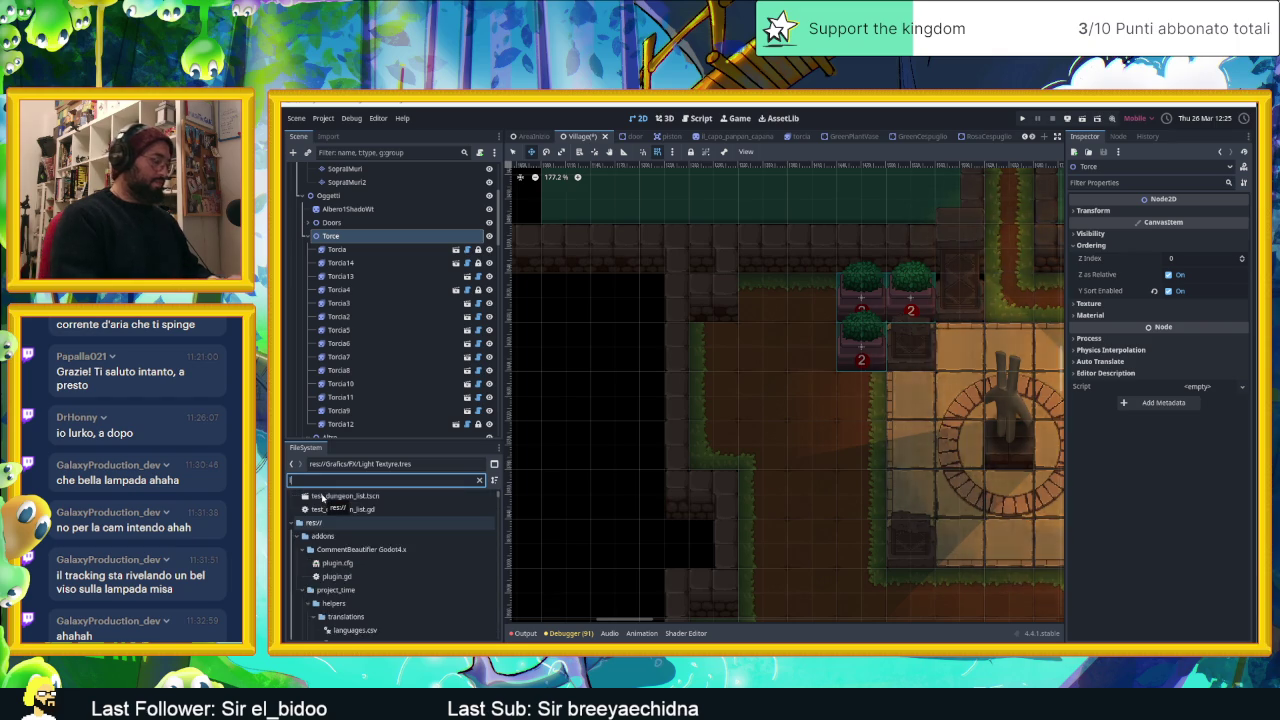
pyautogui.write('ligh')
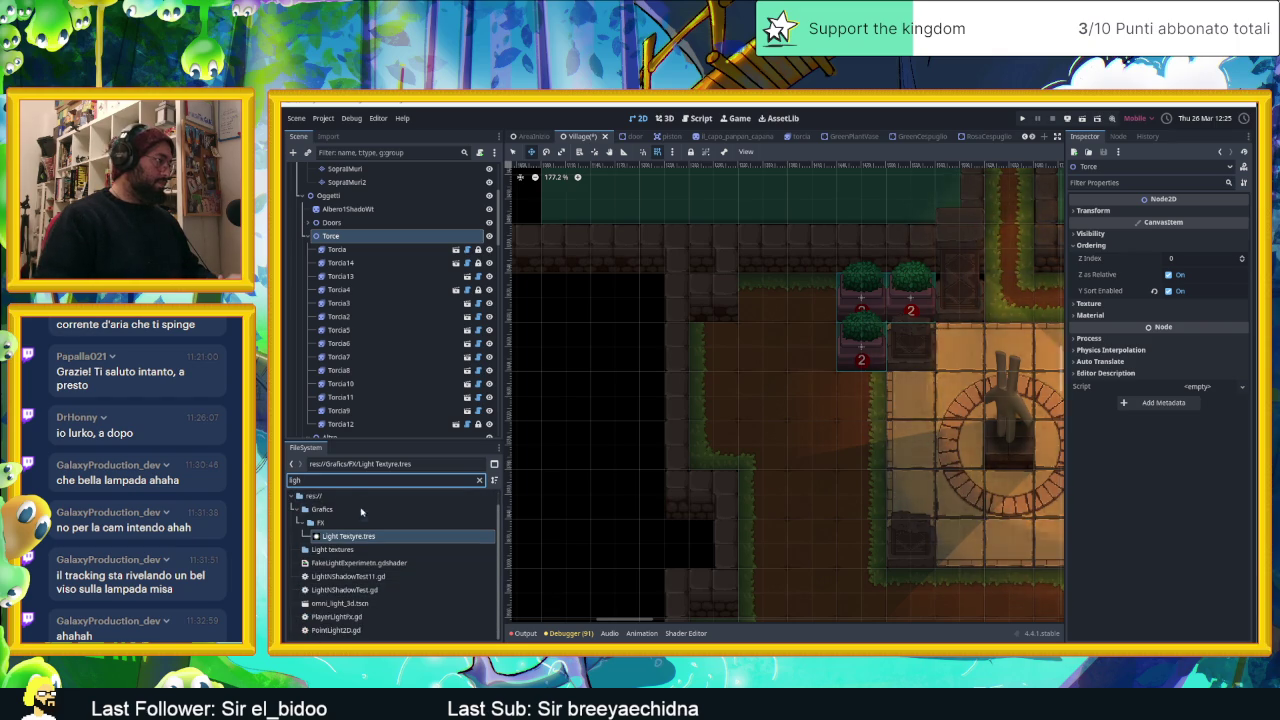
pyautogui.write('tpalo')
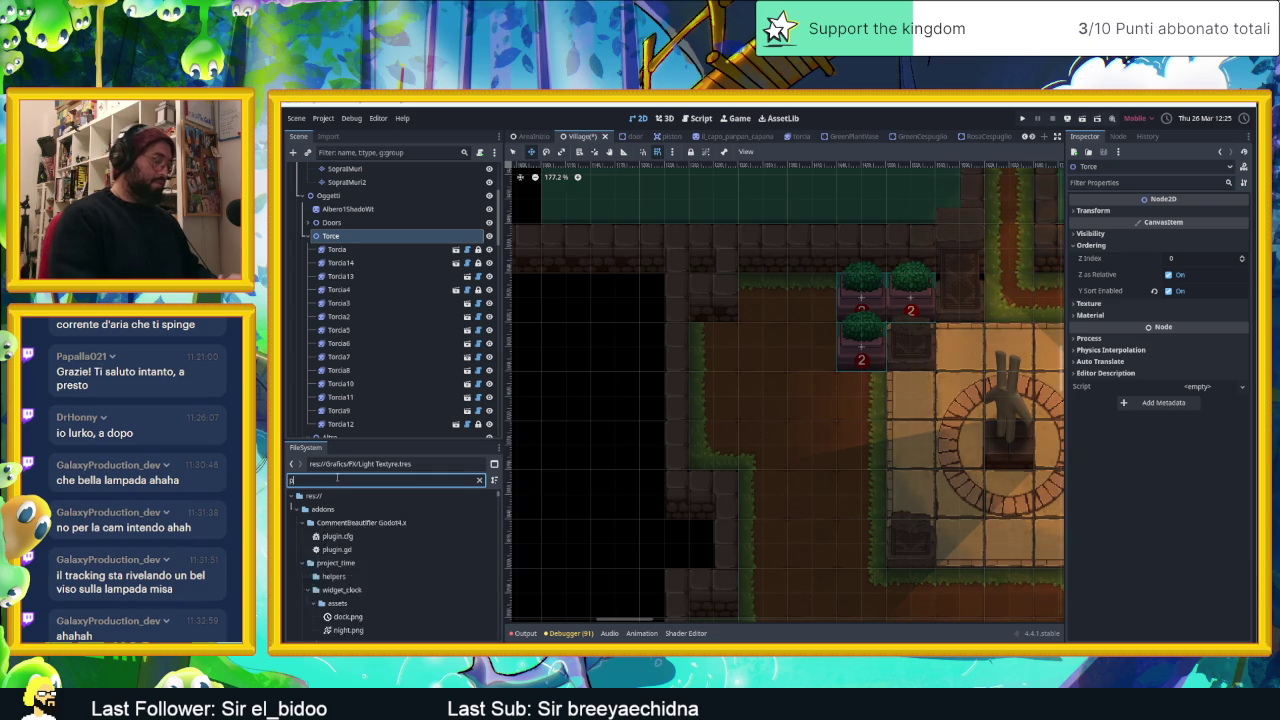
# Place LampPaloAnimated.tscn near the Village's top wall and save the Village scene.
pyautogui.click(335, 580)
pyautogui.moveTo(365, 576)
pyautogui.mouseDown()
pyautogui.moveTo(766, 366)
pyautogui.moveTo(755, 290)
pyautogui.mouseUp()
pyautogui.scroll(5, 785, 290)
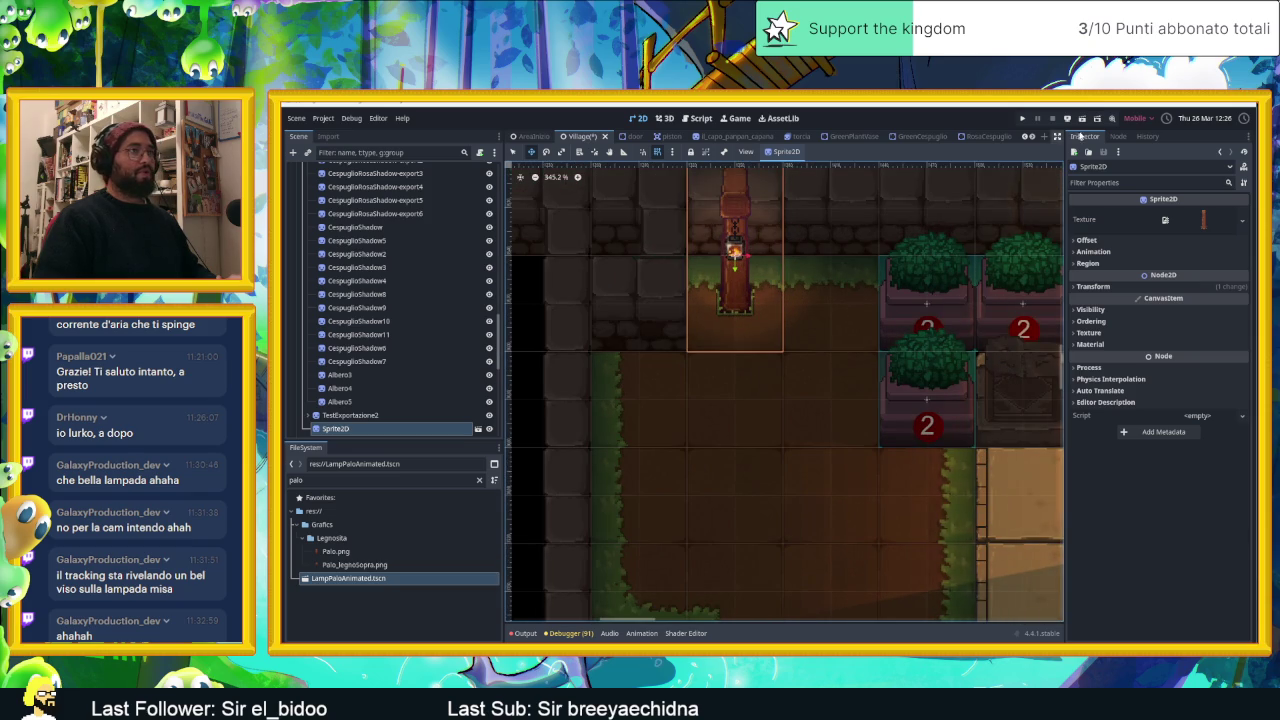
pyautogui.hotkey('ctrl', 's')
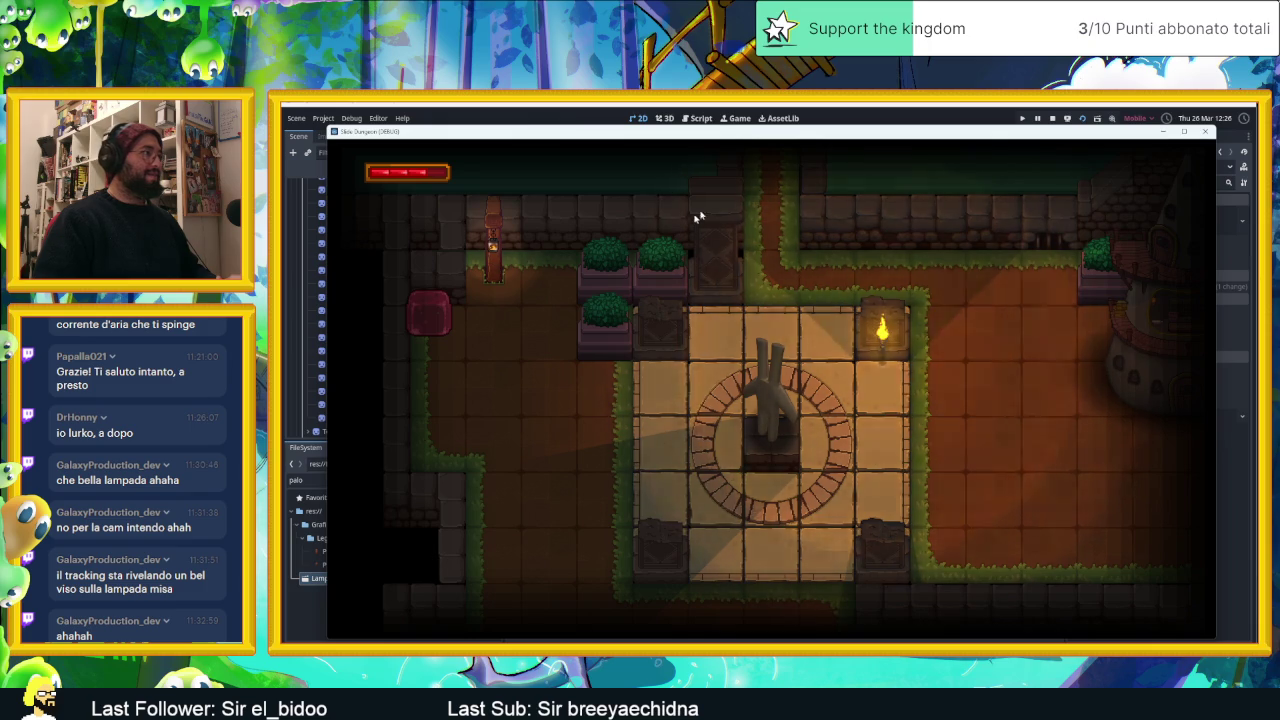
# Stop the game, preview the lamp PointLight2D's swing to 1.99 s, then close the piston scene.
pyautogui.press('F8')
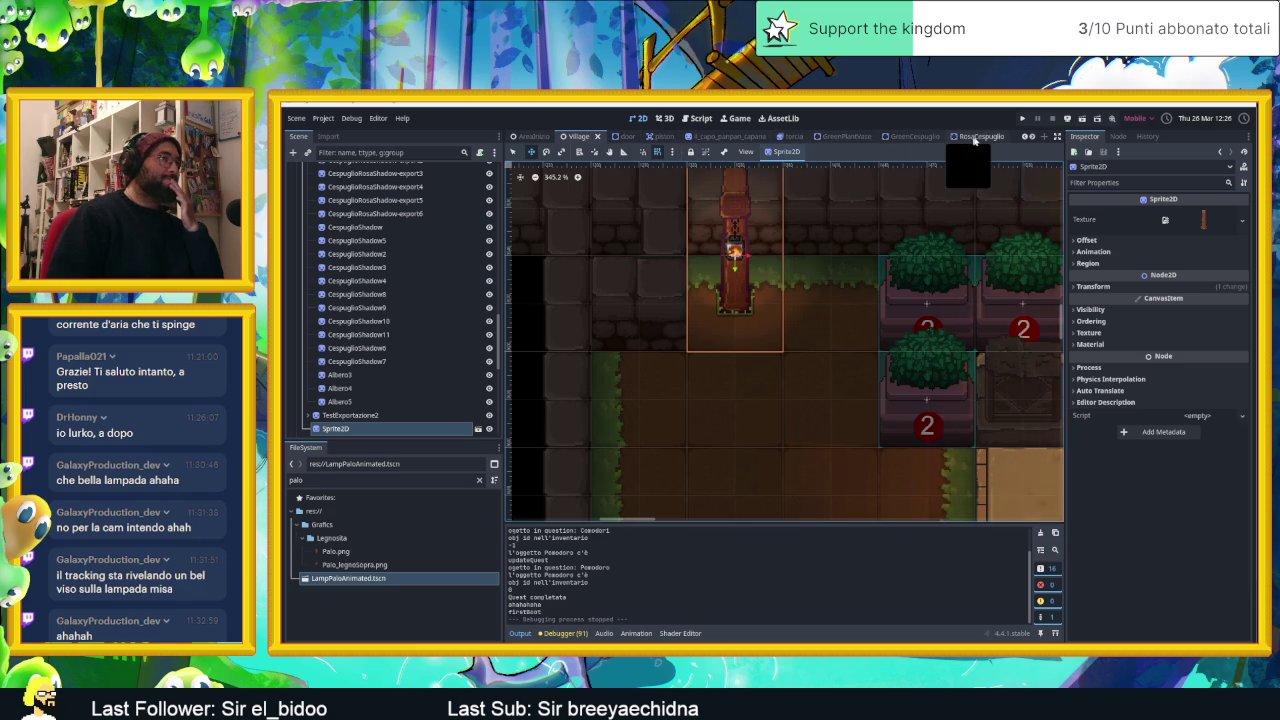
pyautogui.scroll(-2, 980, 140)
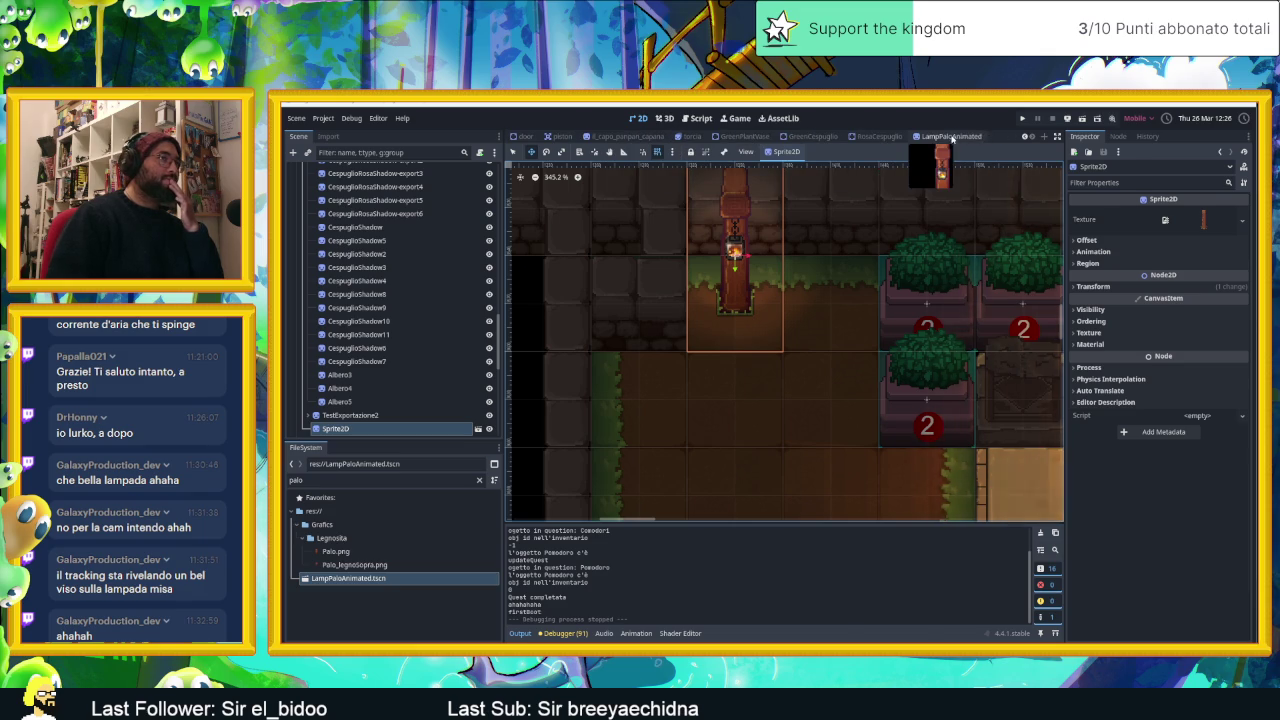
pyautogui.click(952, 138)
pyautogui.click(334, 212)
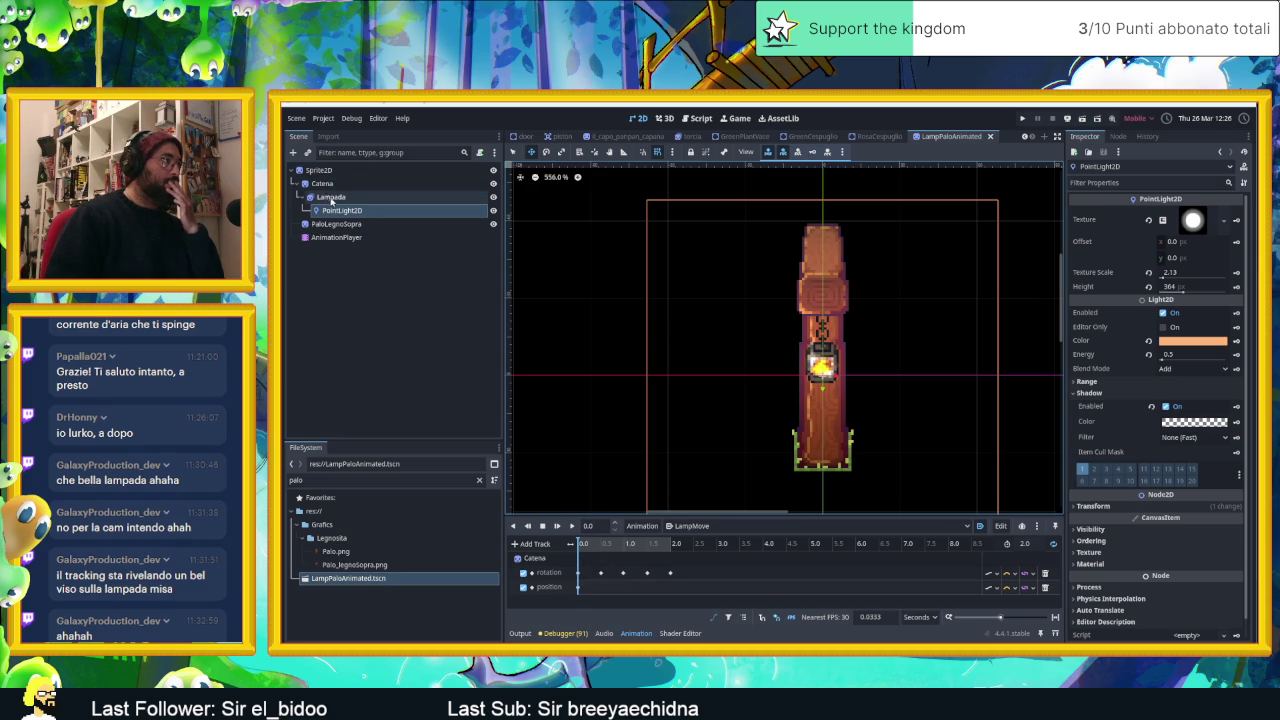
pyautogui.moveTo(580, 550)
pyautogui.mouseDown()
pyautogui.moveTo(688, 549)
pyautogui.moveTo(586, 546)
pyautogui.mouseUp()
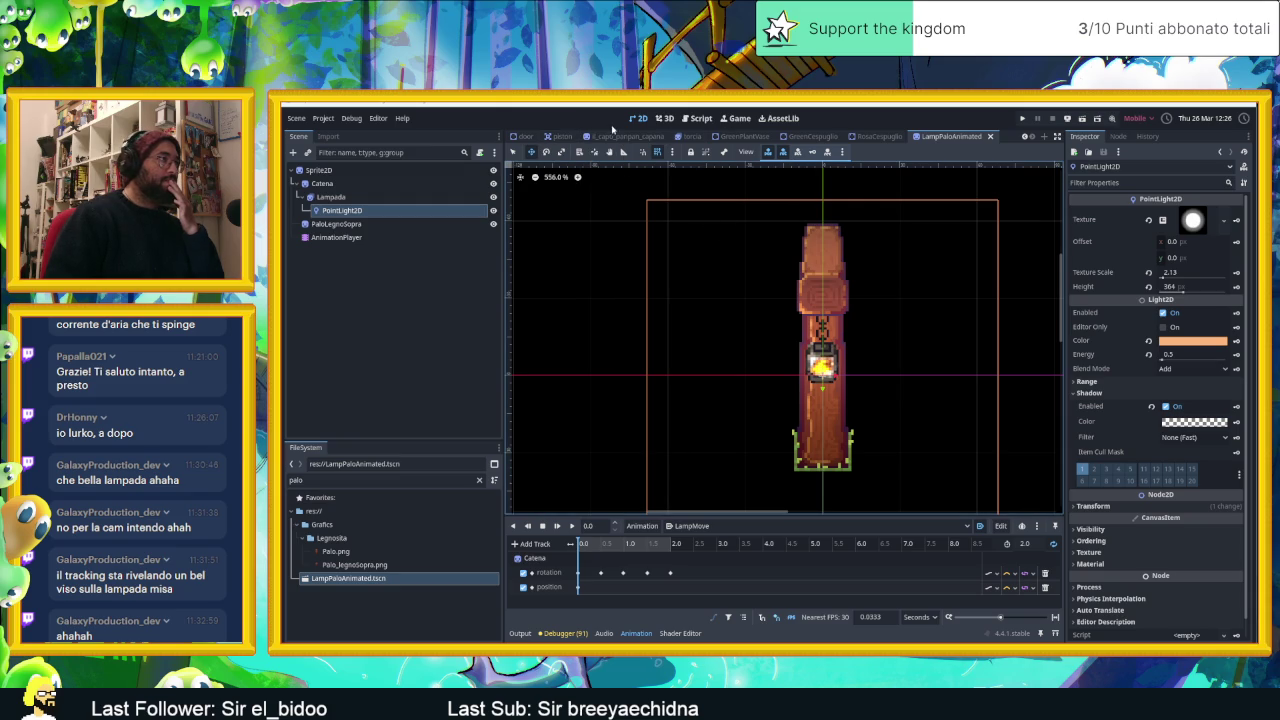
pyautogui.click(563, 137)
pyautogui.click(582, 137)
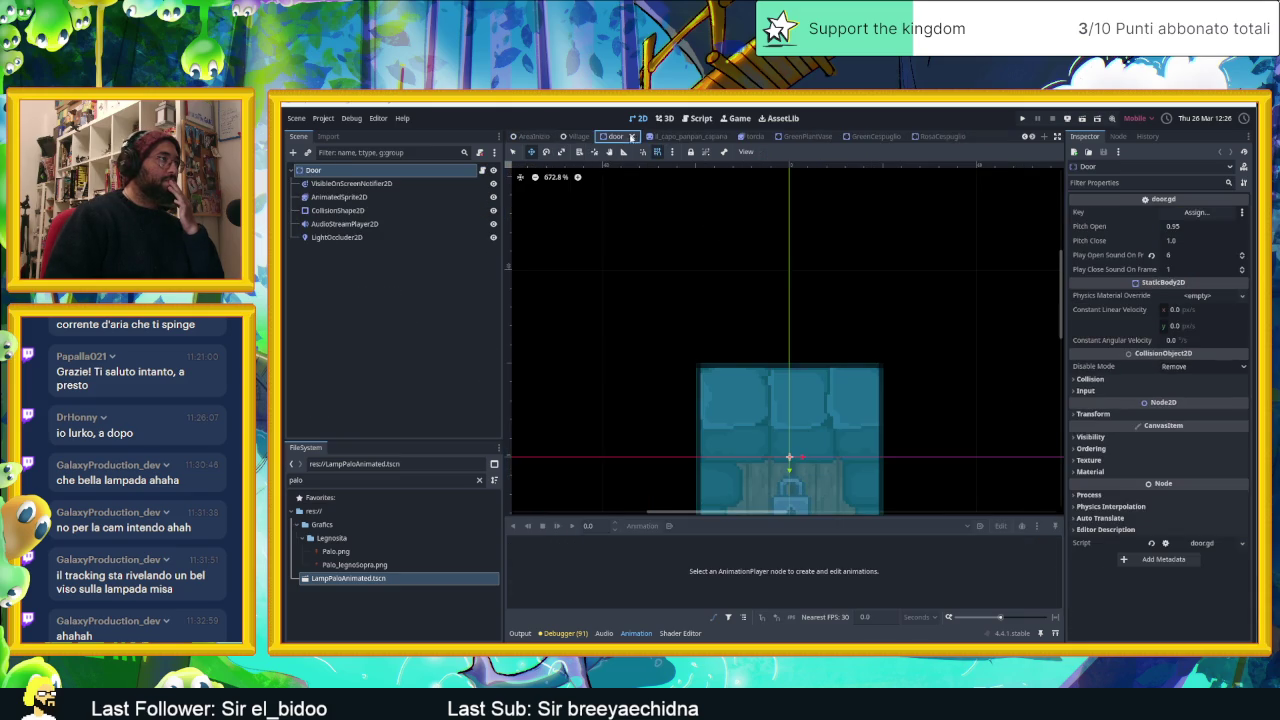
# Close the door scene, save, and test-run Village, moving the slime left before stopping.
pyautogui.click(632, 137)
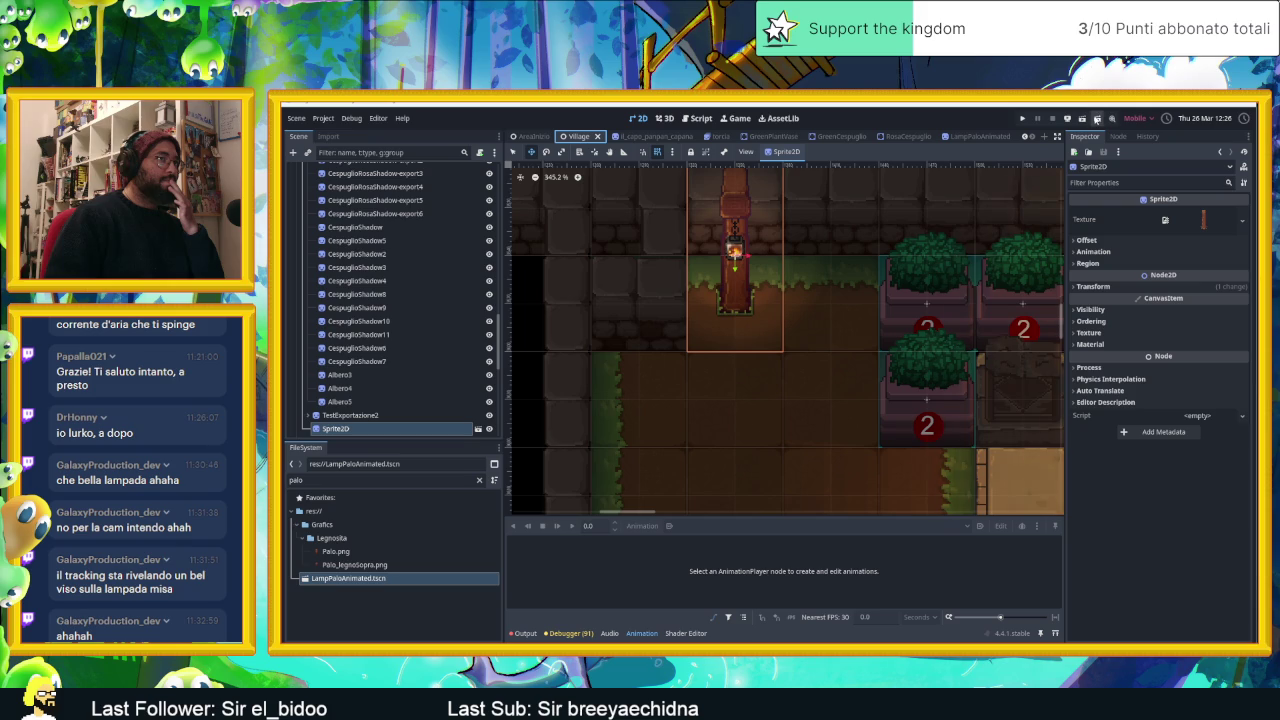
pyautogui.click(1097, 118)
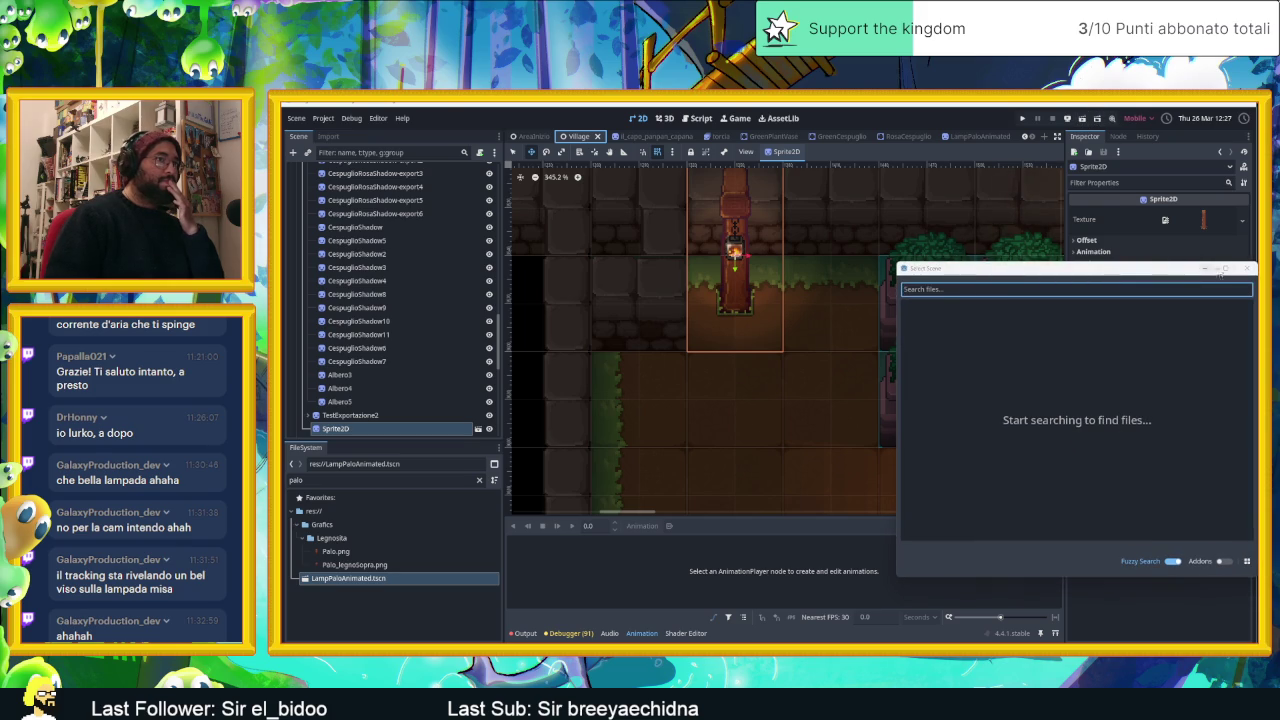
pyautogui.press('Escape')
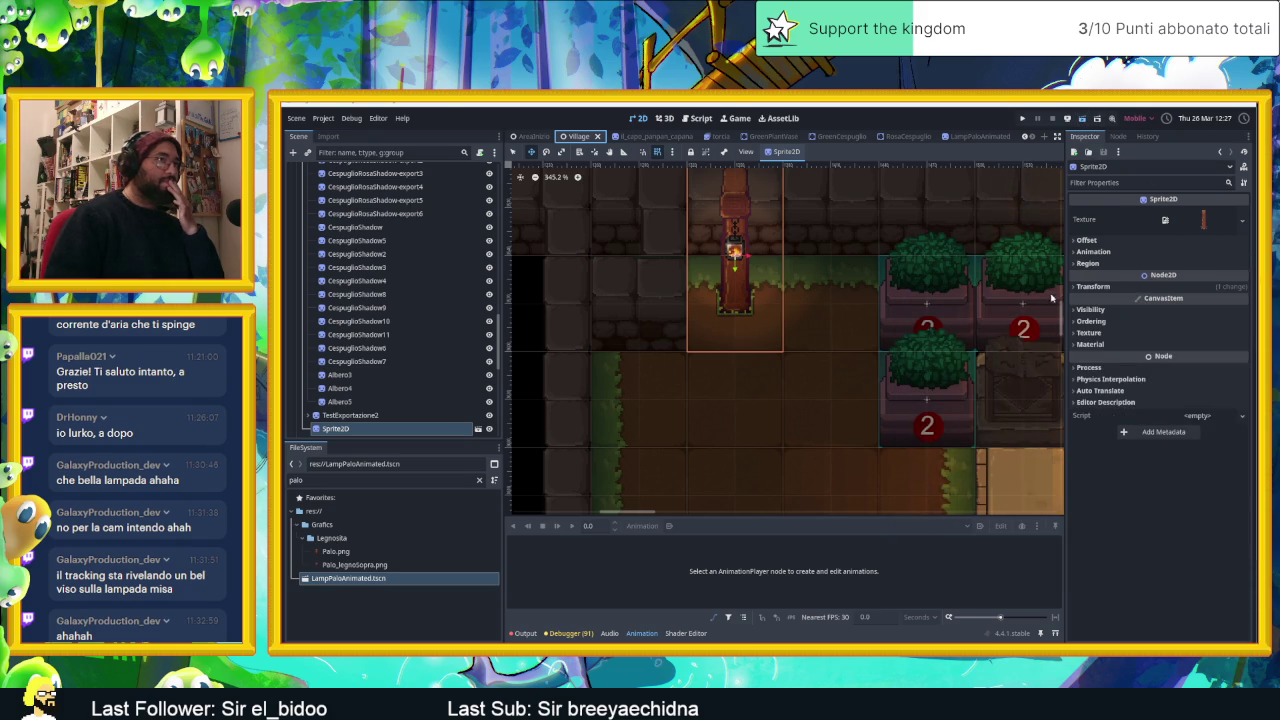
pyautogui.hotkey('ctrl', 's')
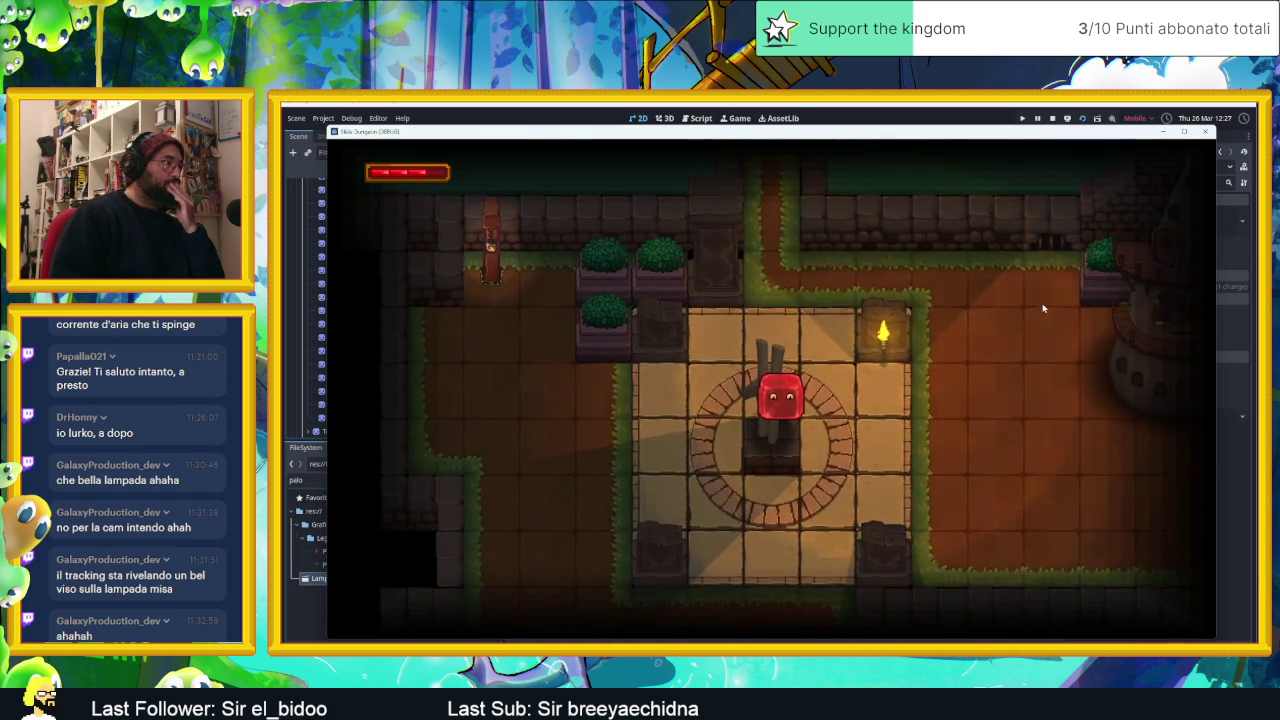
pyautogui.press('Left')
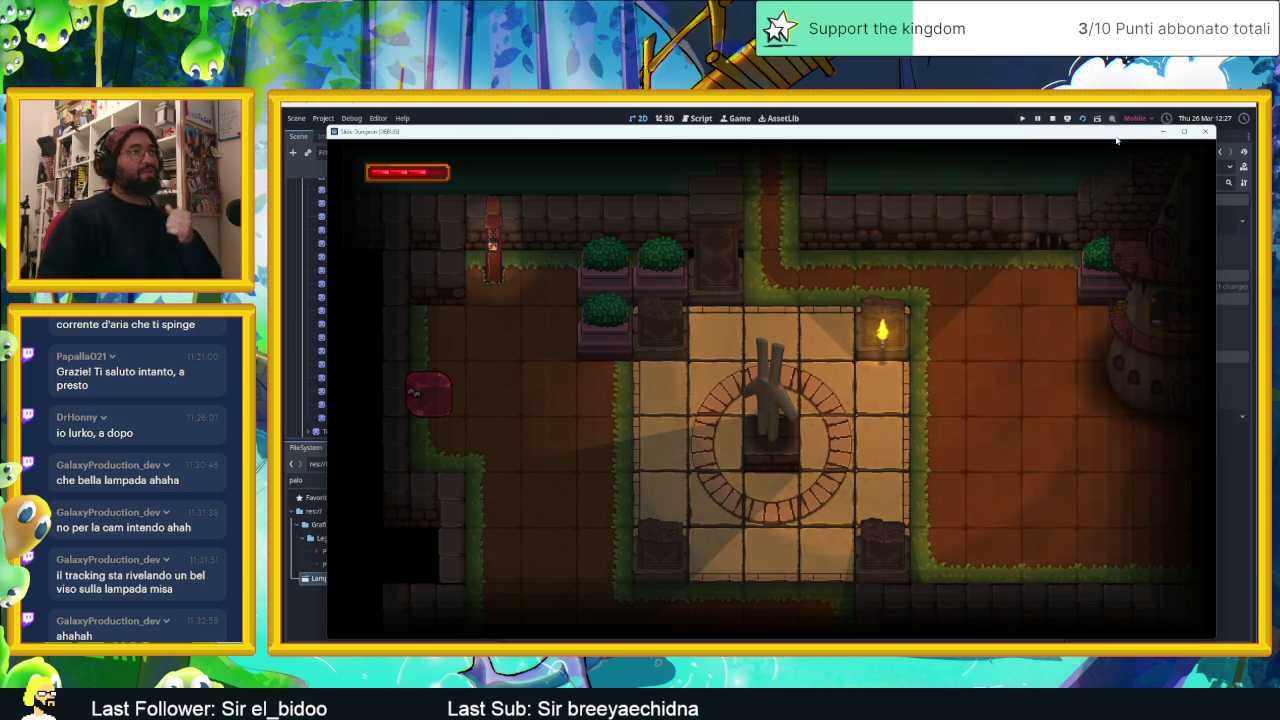
pyautogui.click(1205, 131)
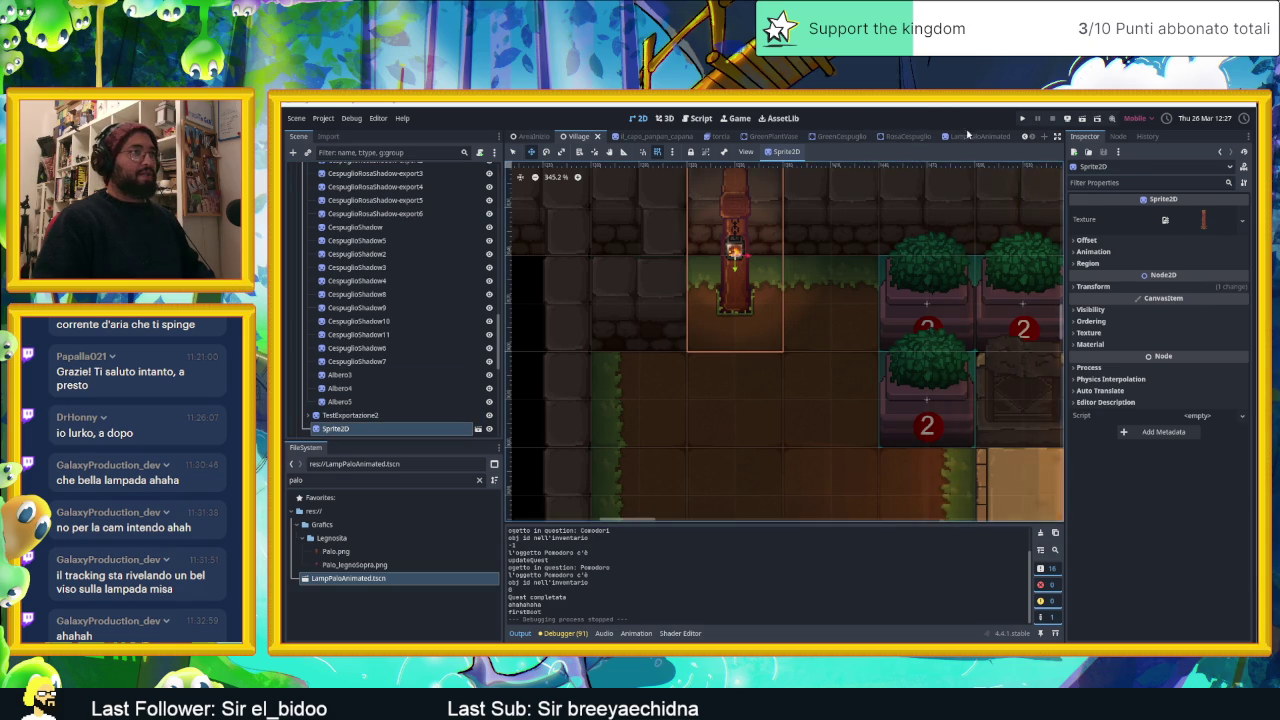
# In LampPaloAnimated, set PointLight2D Position y to 15.11 and Texture Scale to 3.23, then save.
pyautogui.click(968, 136)
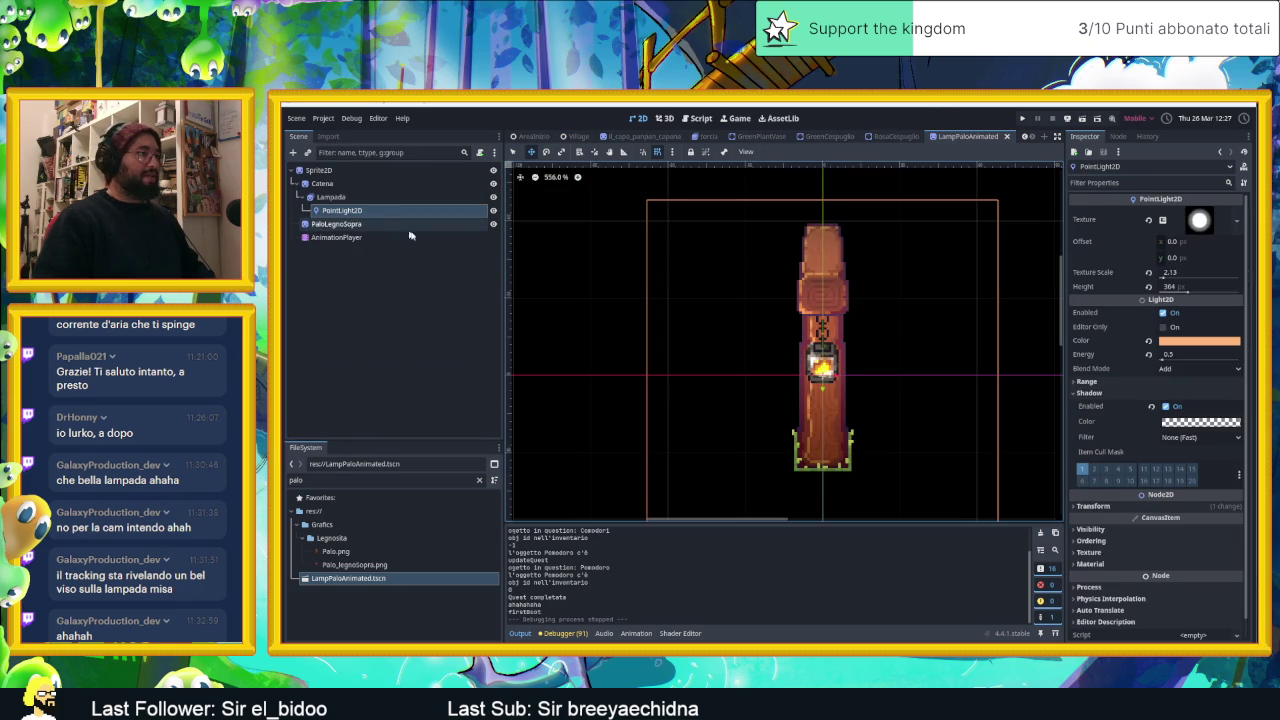
pyautogui.moveTo(860, 404); pyautogui.dragTo(803, 330)
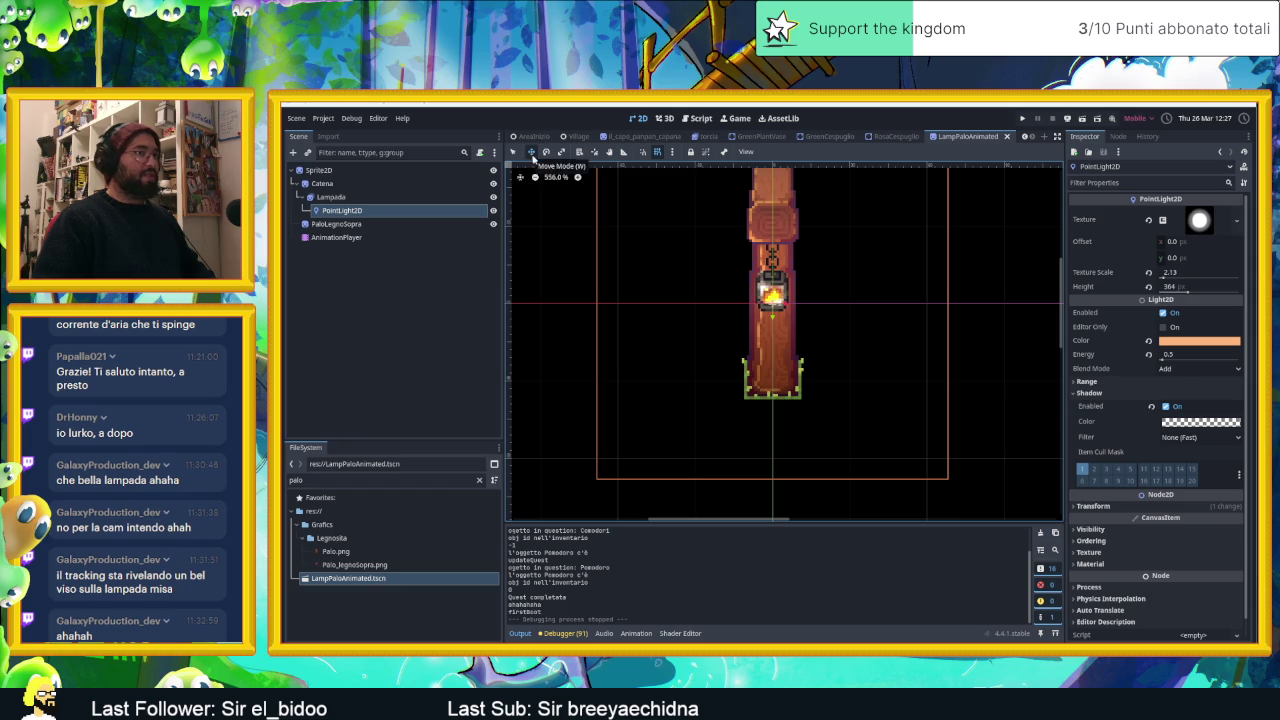
pyautogui.click(1120, 506)
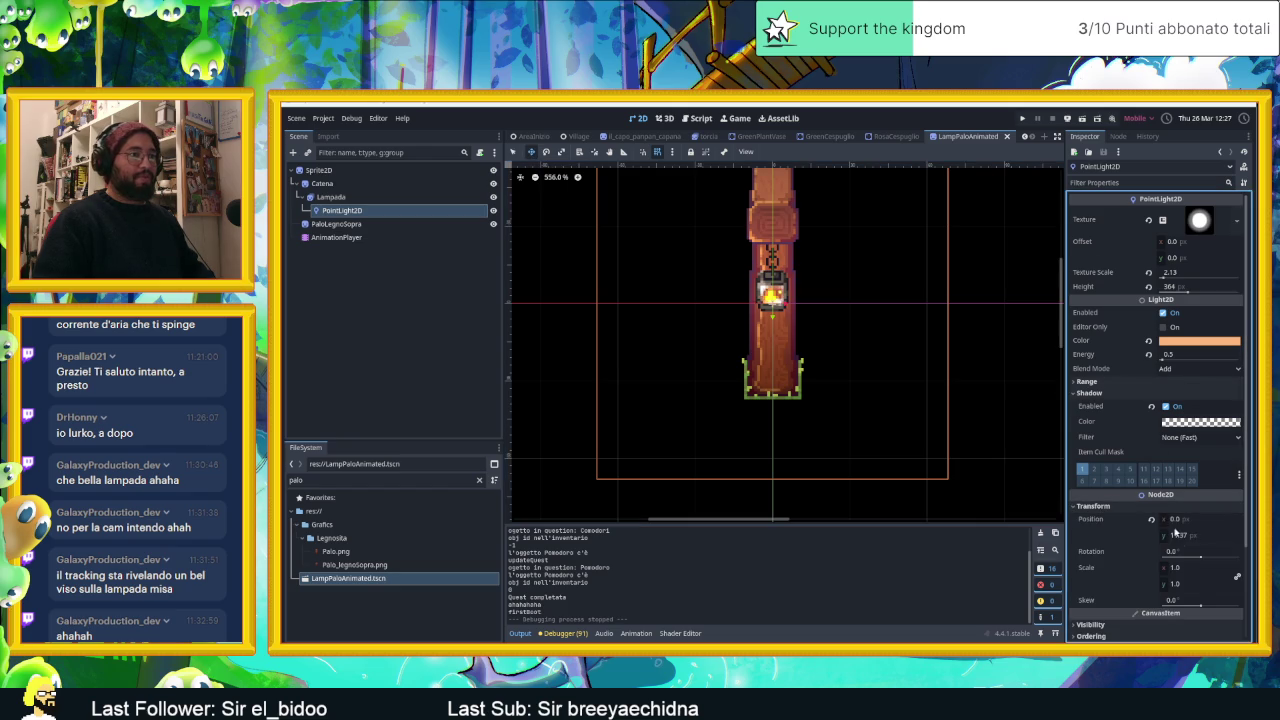
pyautogui.moveTo(1181, 538); pyautogui.dragTo(1221, 538)
pyautogui.scroll(-4, 831, 355)
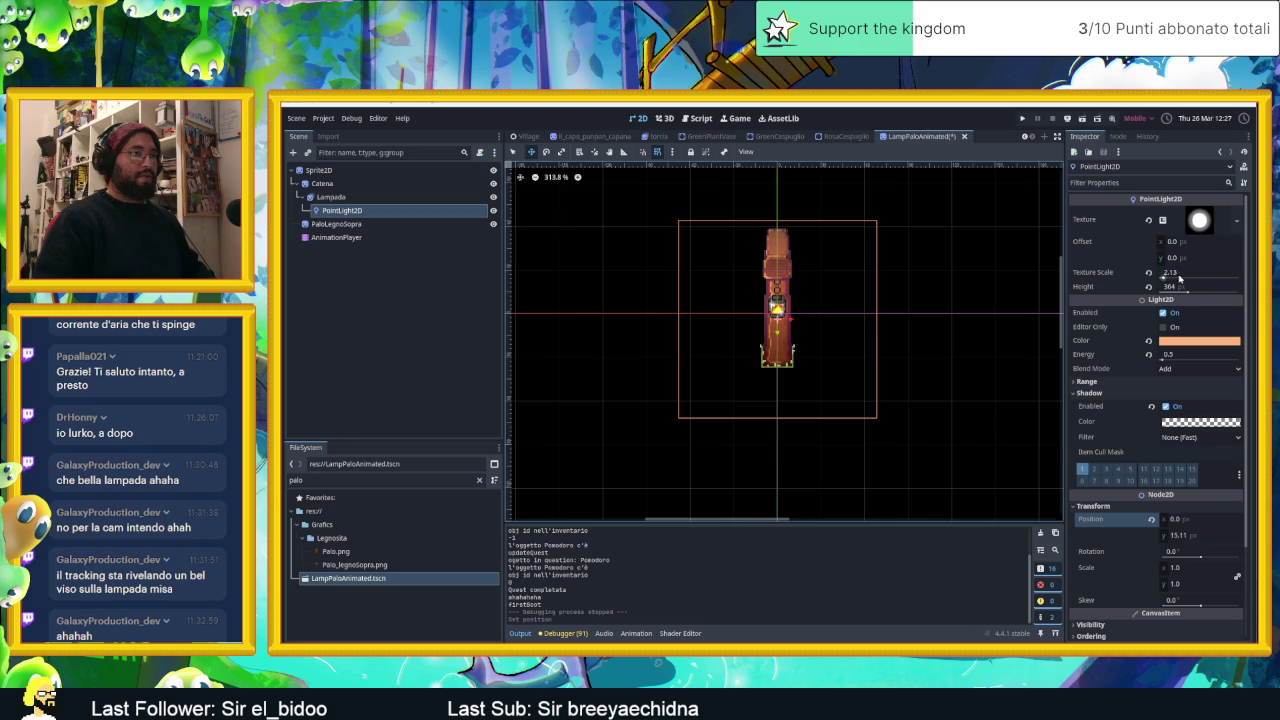
pyautogui.moveTo(1164, 277)
pyautogui.mouseDown()
pyautogui.moveTo(1196, 277)
pyautogui.moveTo(1166, 278)
pyautogui.mouseUp()
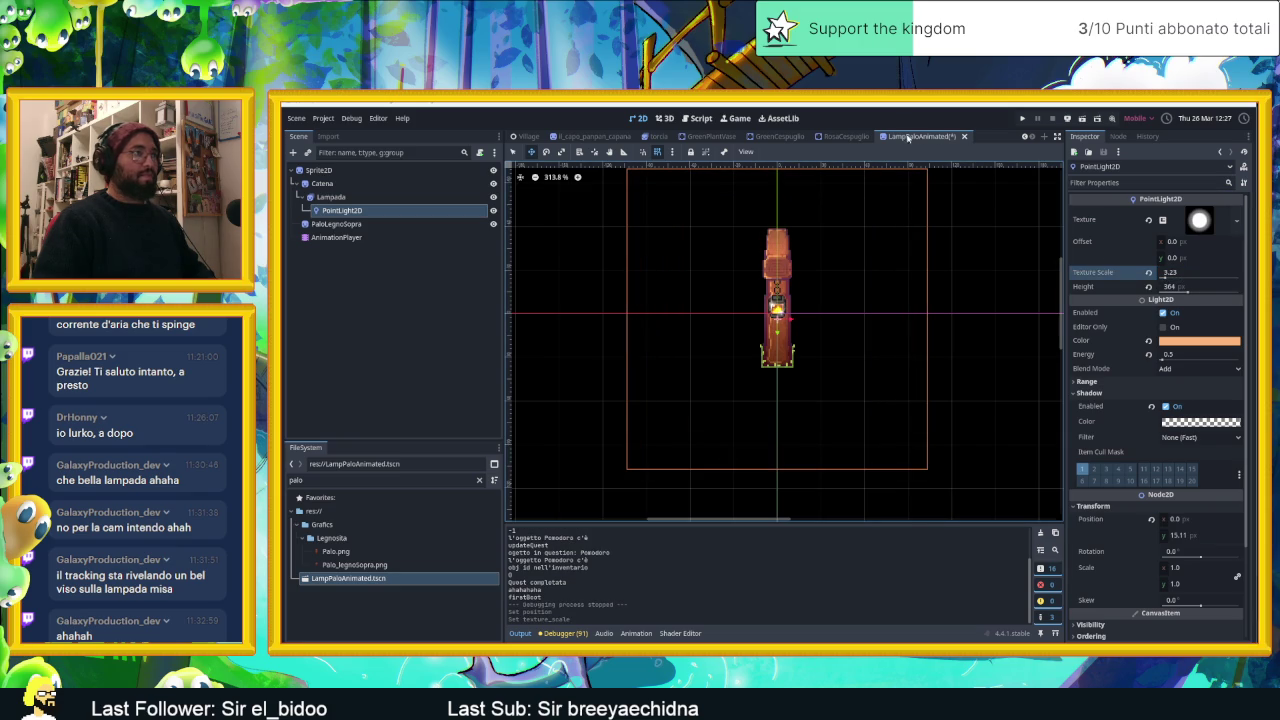
pyautogui.hotkey('ctrl', 's')
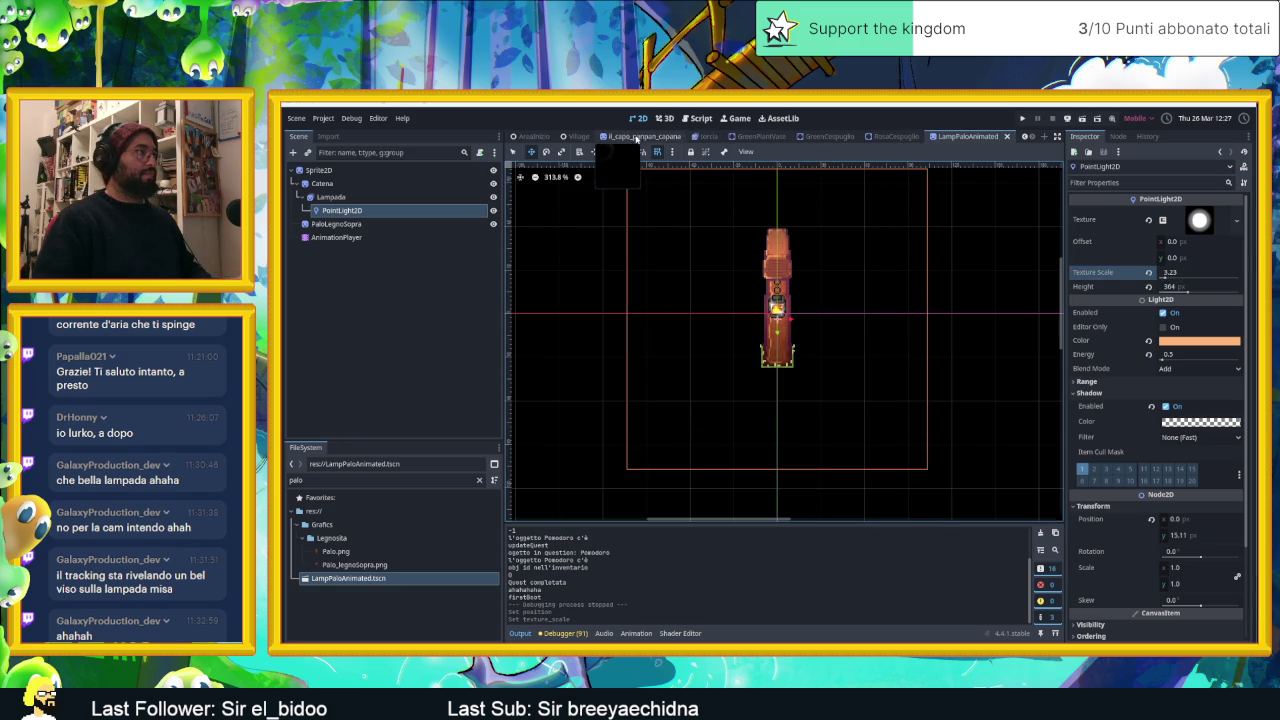
pyautogui.click(587, 137)
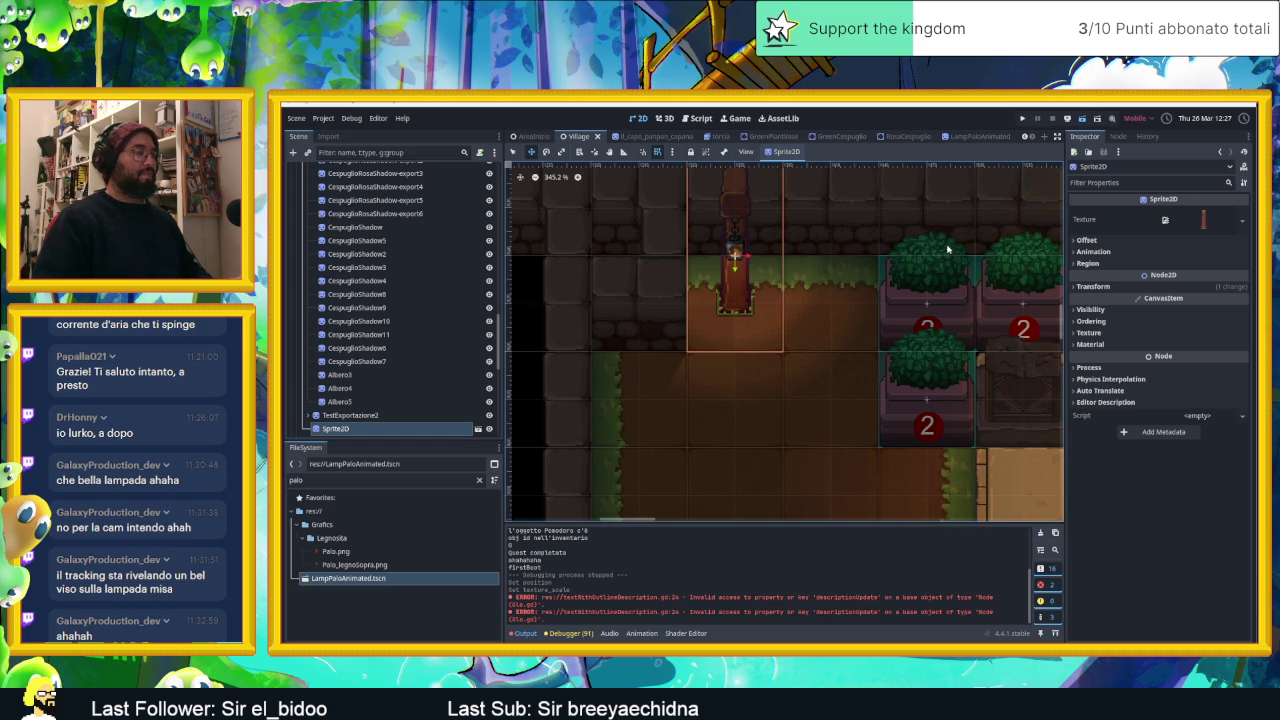
# Run Village with F6, walk the character around the lamp room and bush, then stop.
pyautogui.press('F6')
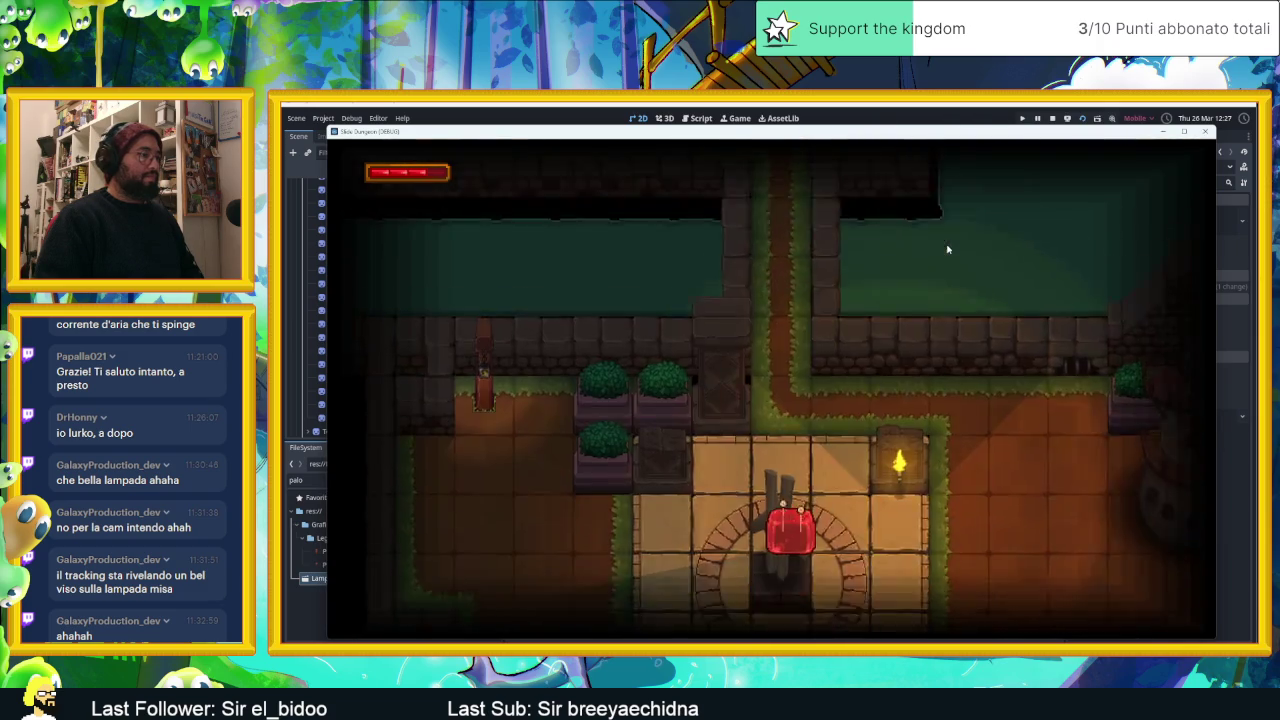
pyautogui.press('Left')
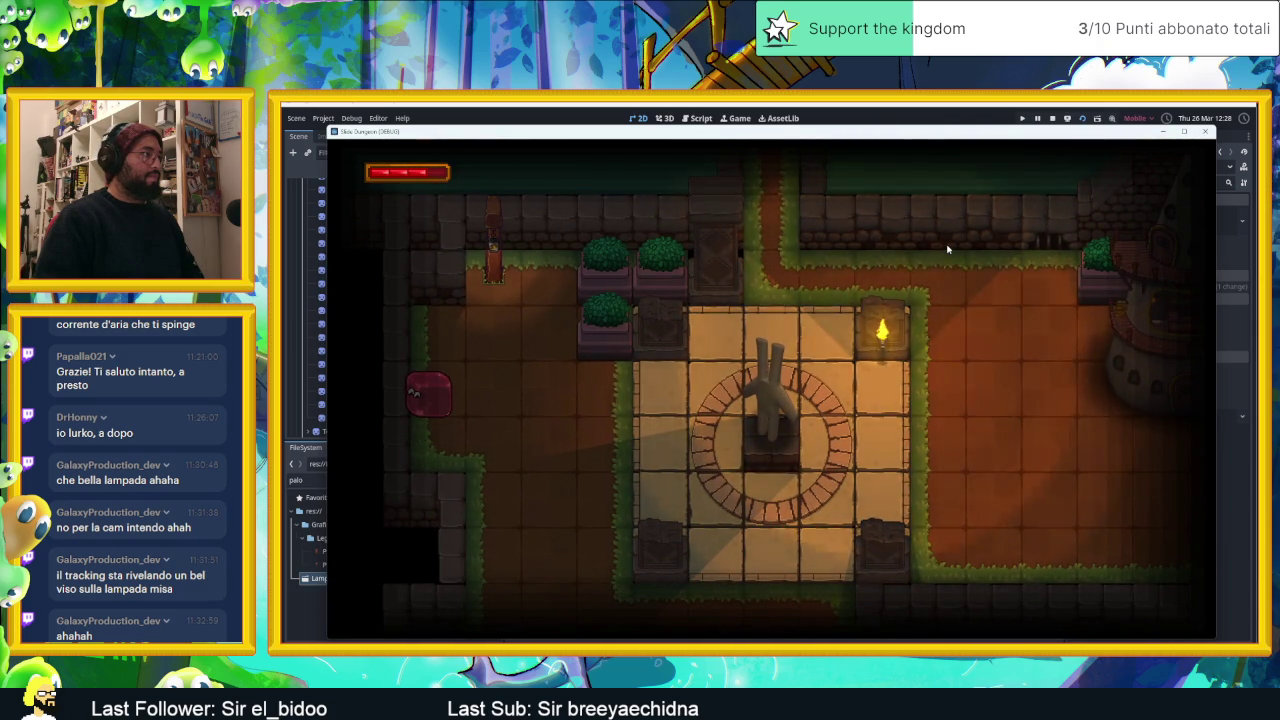
pyautogui.press('Up')
pyautogui.press('Right')
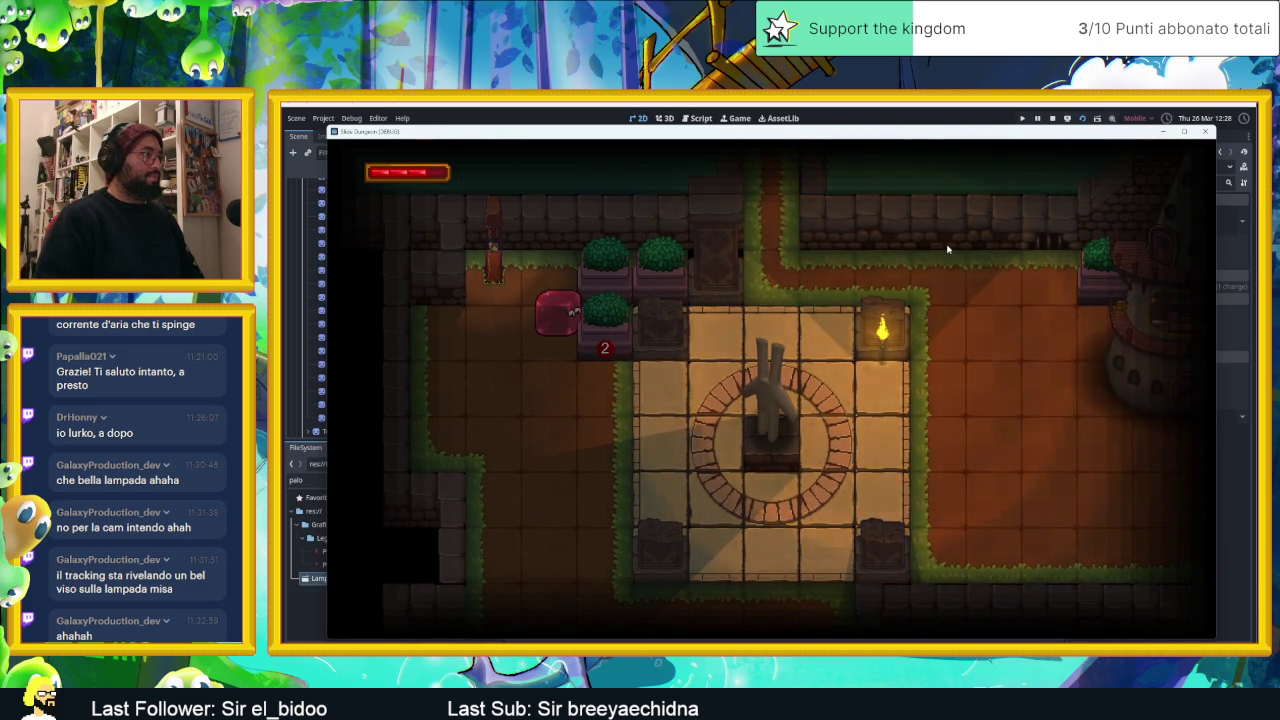
pyautogui.press('Left')
pyautogui.press('Down')
pyautogui.press('Up')
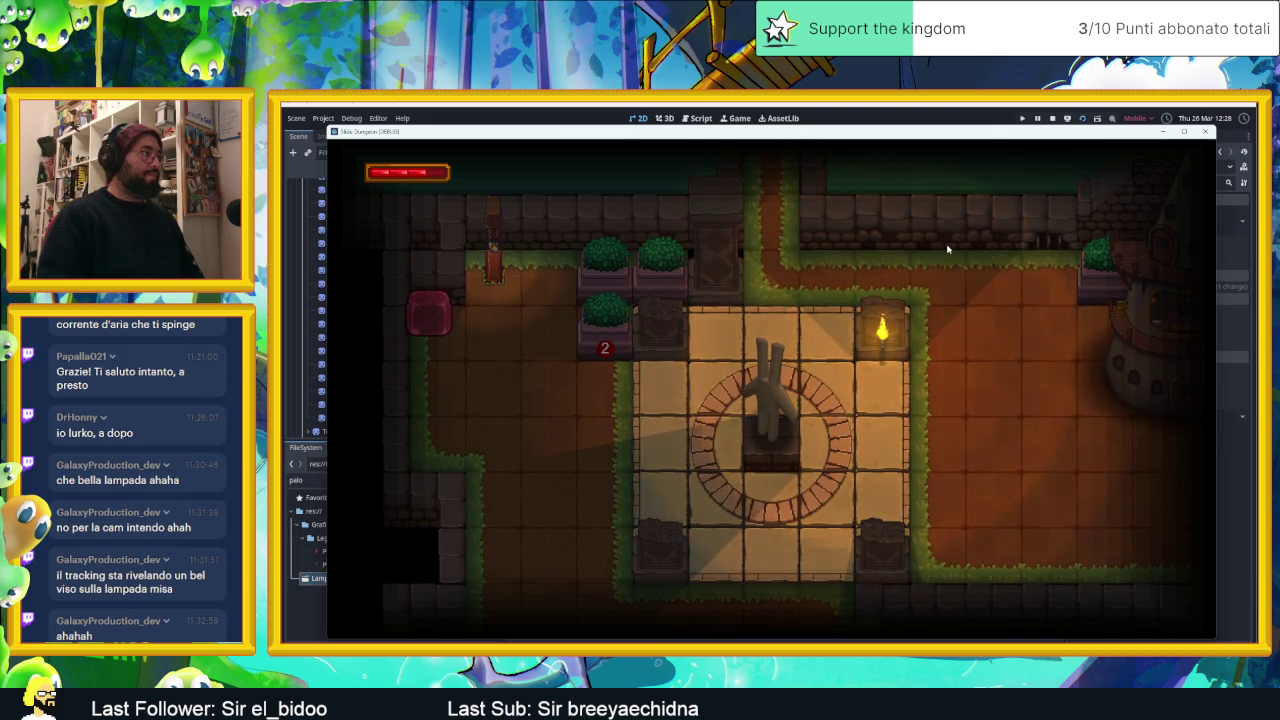
pyautogui.press('F8')
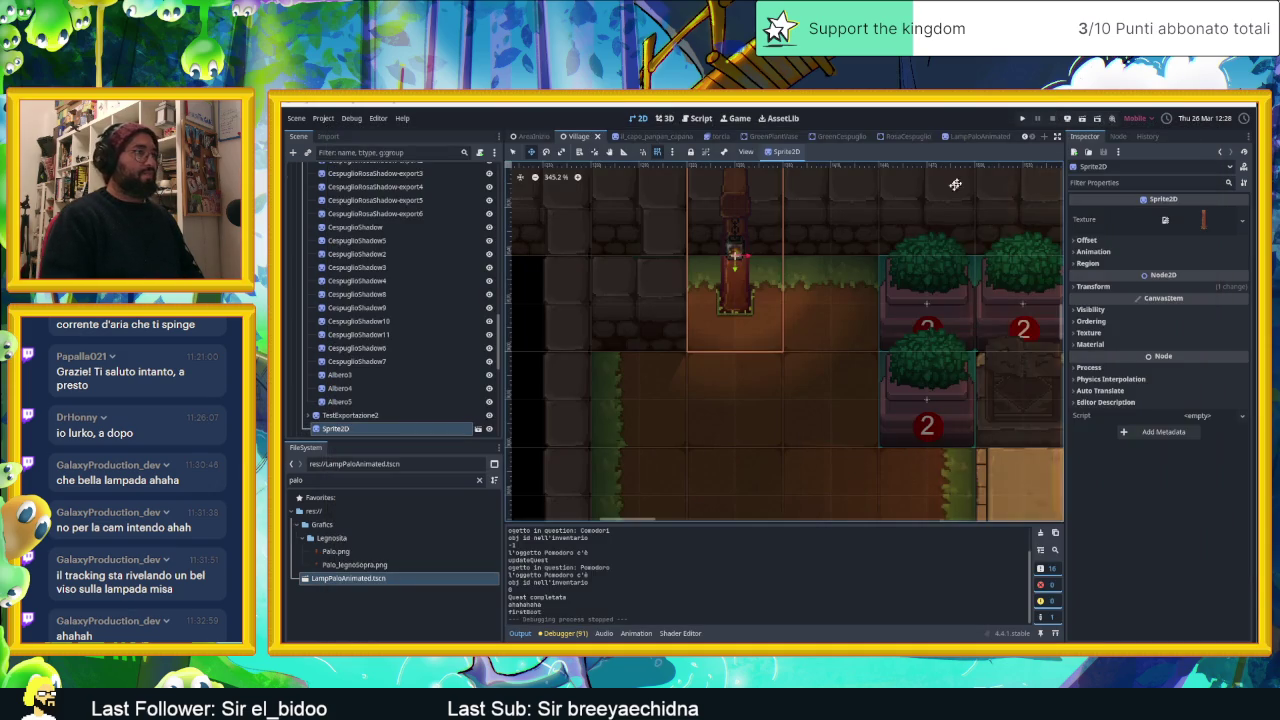
pyautogui.click(975, 136)
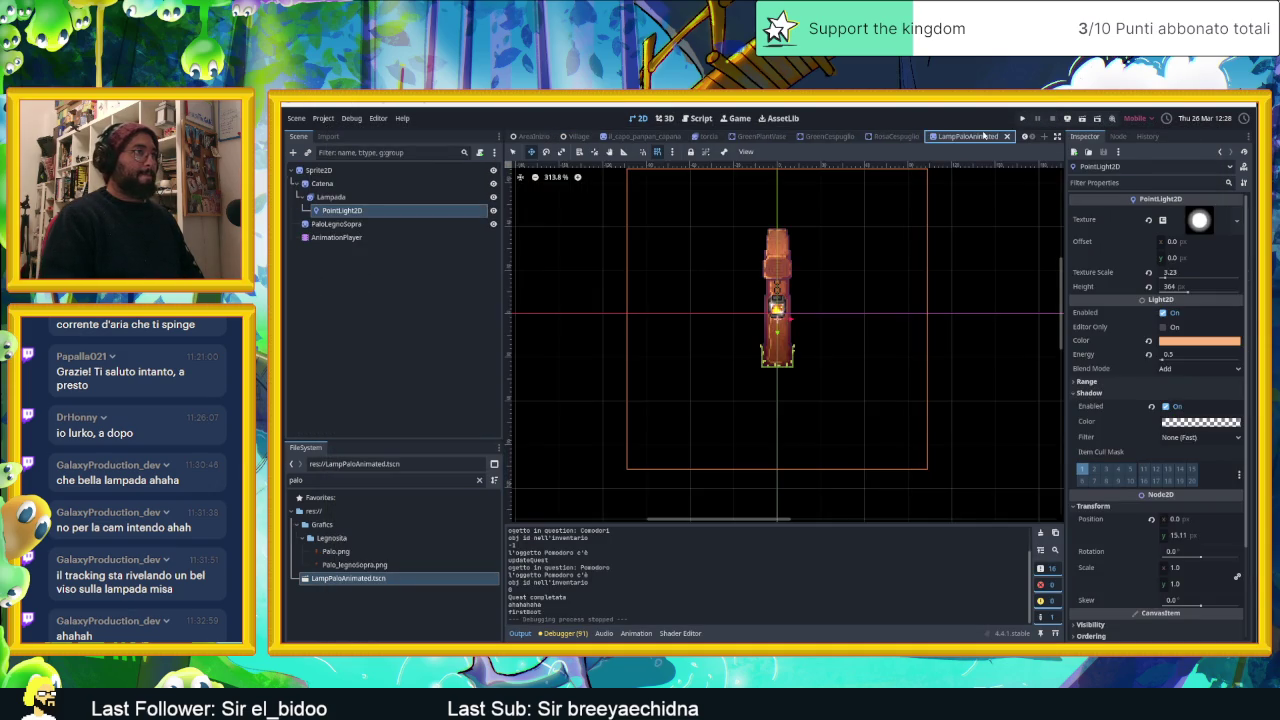
# Move the LampPaloAnimated tab beside Village, revert the light's Energy to 1.0, and save.
pyautogui.moveTo(746, 137); pyautogui.dragTo(621, 140)
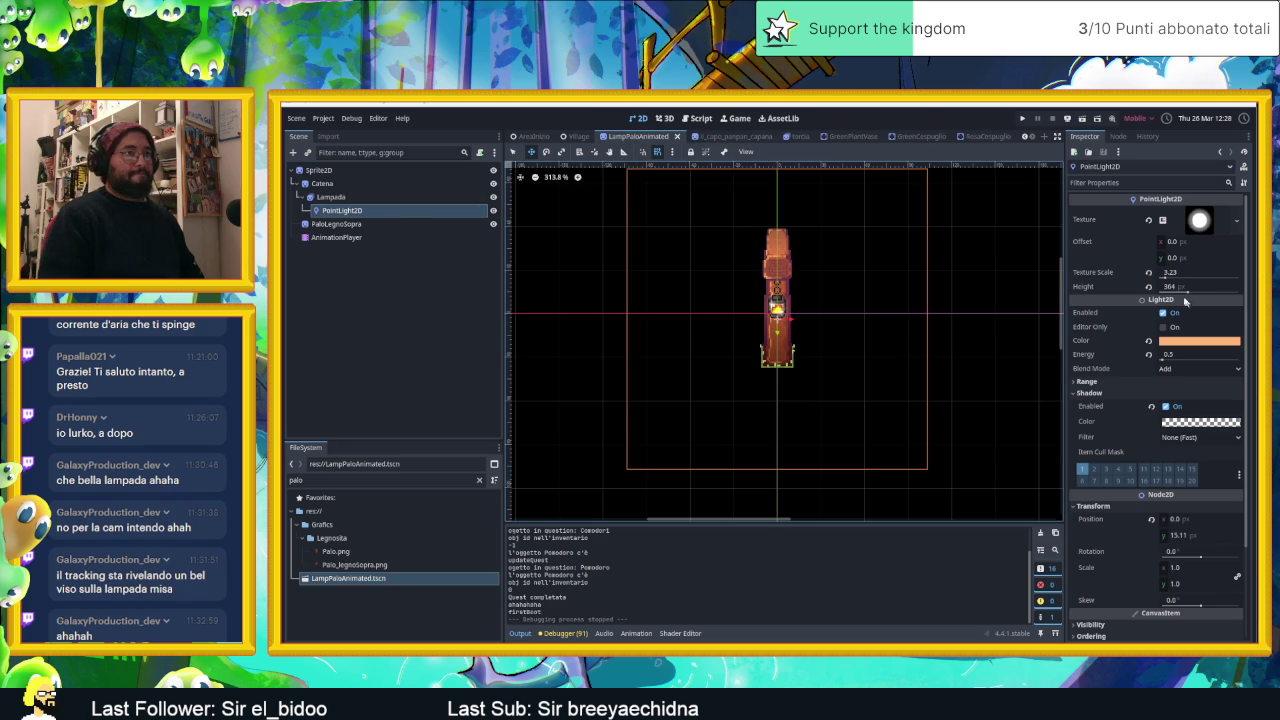
pyautogui.click(1149, 354)
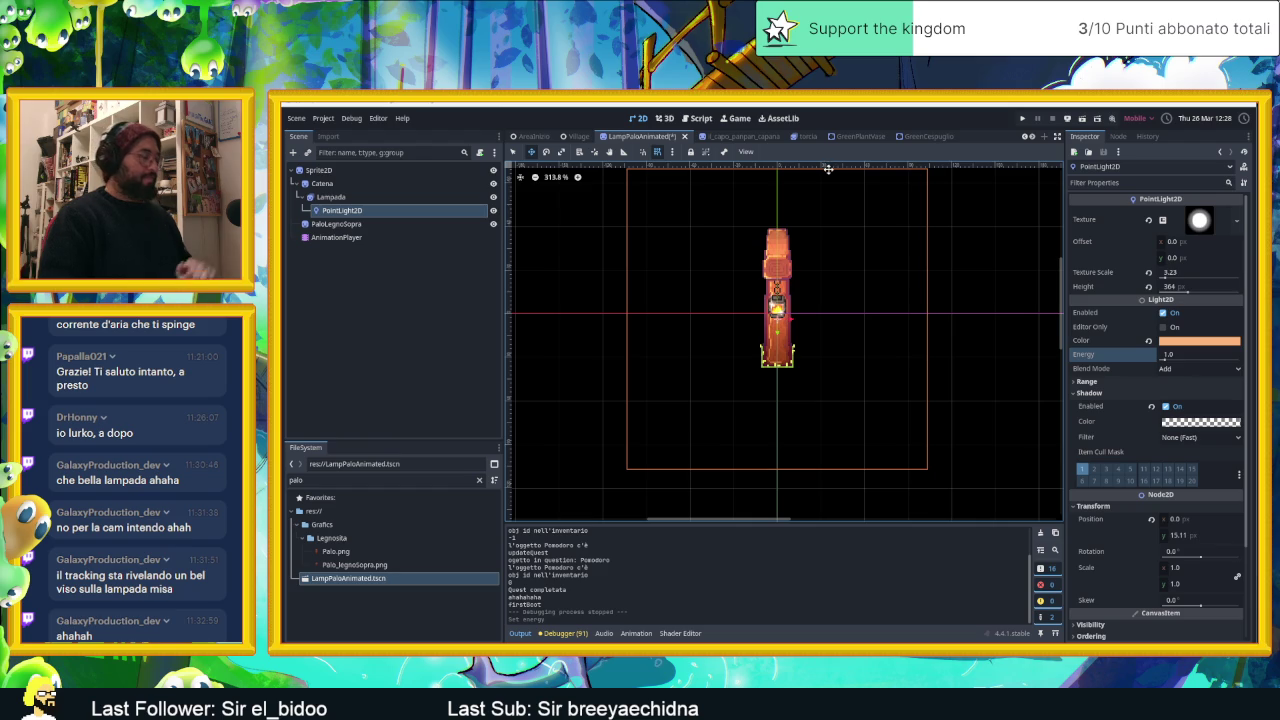
pyautogui.hotkey('ctrl', 's')
# Turn on Autoplay on Load for Lampada's default animation, save, and view the lamp in Village.
pyautogui.click(348, 197)
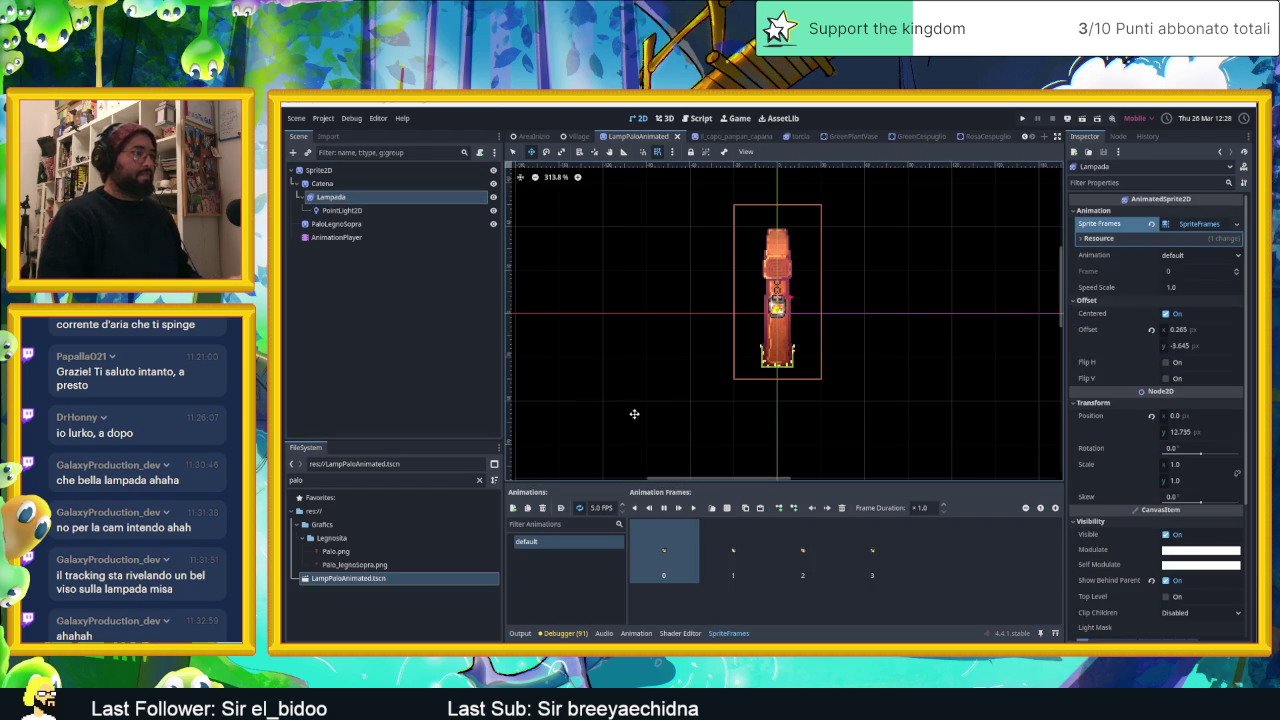
pyautogui.click(560, 508)
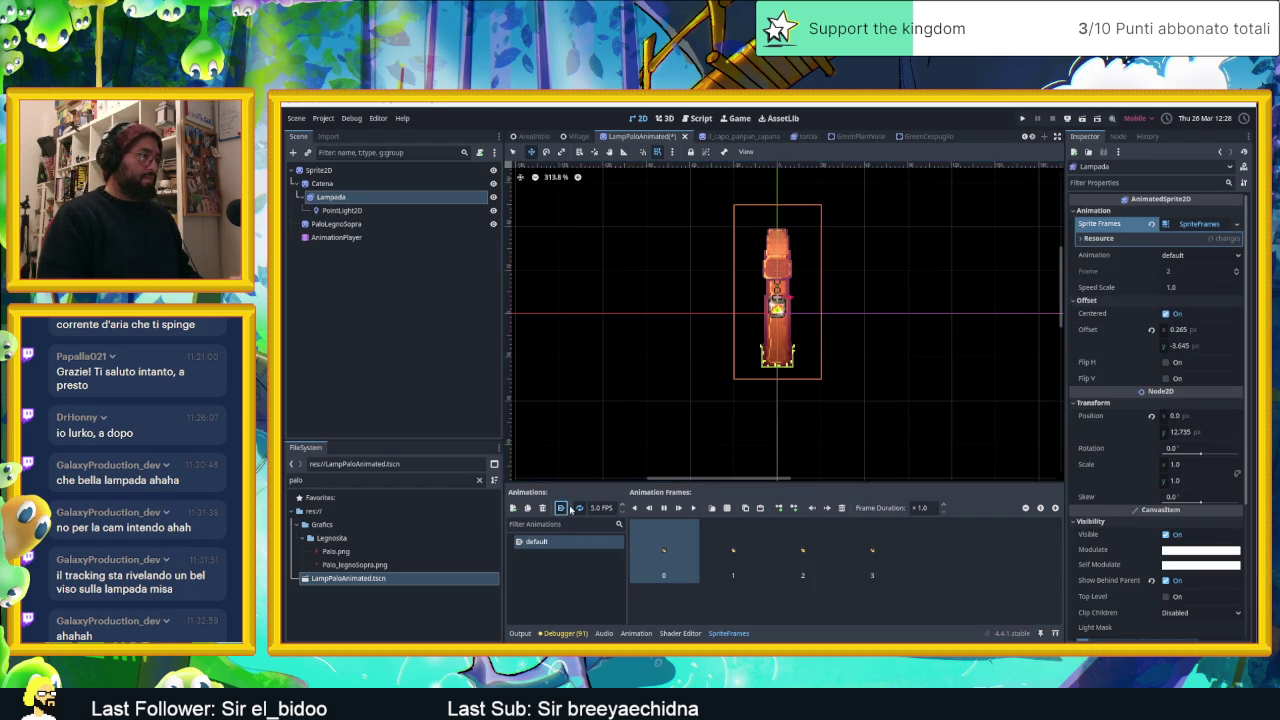
pyautogui.hotkey('ctrl', 's')
pyautogui.click(585, 137)
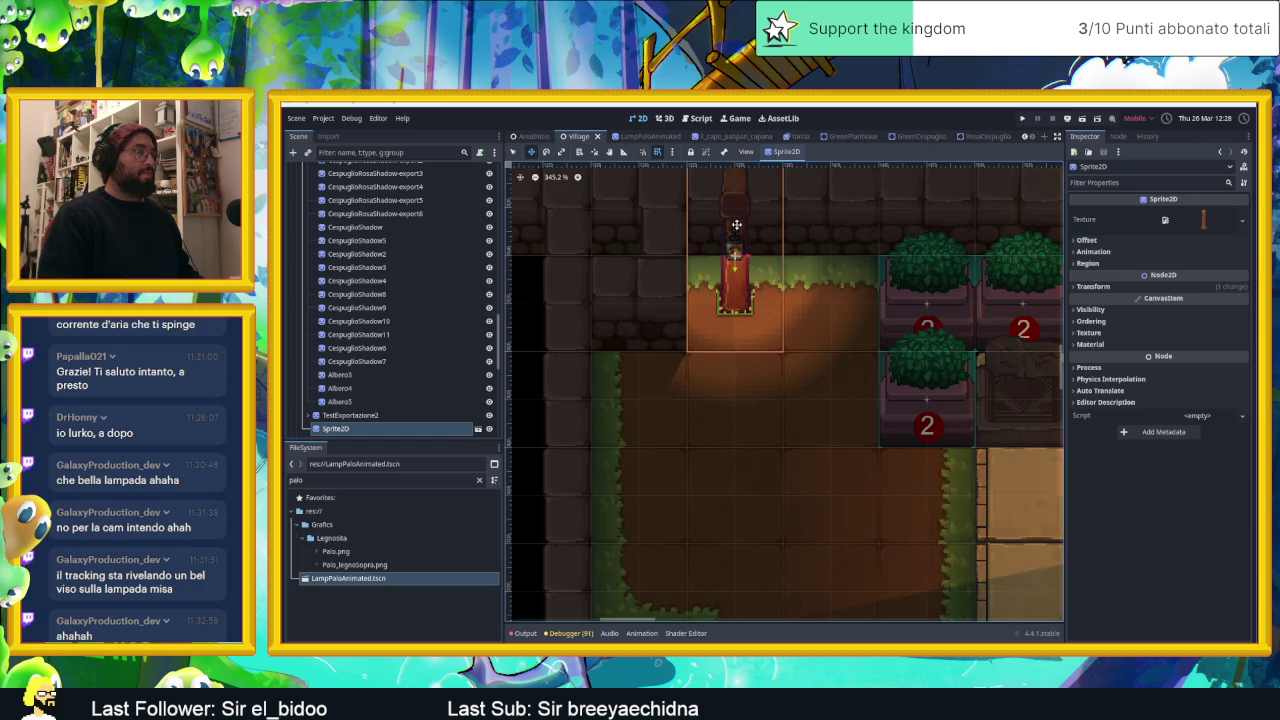
pyautogui.scroll(4, 737, 225)
pyautogui.scroll(5, 743, 242)
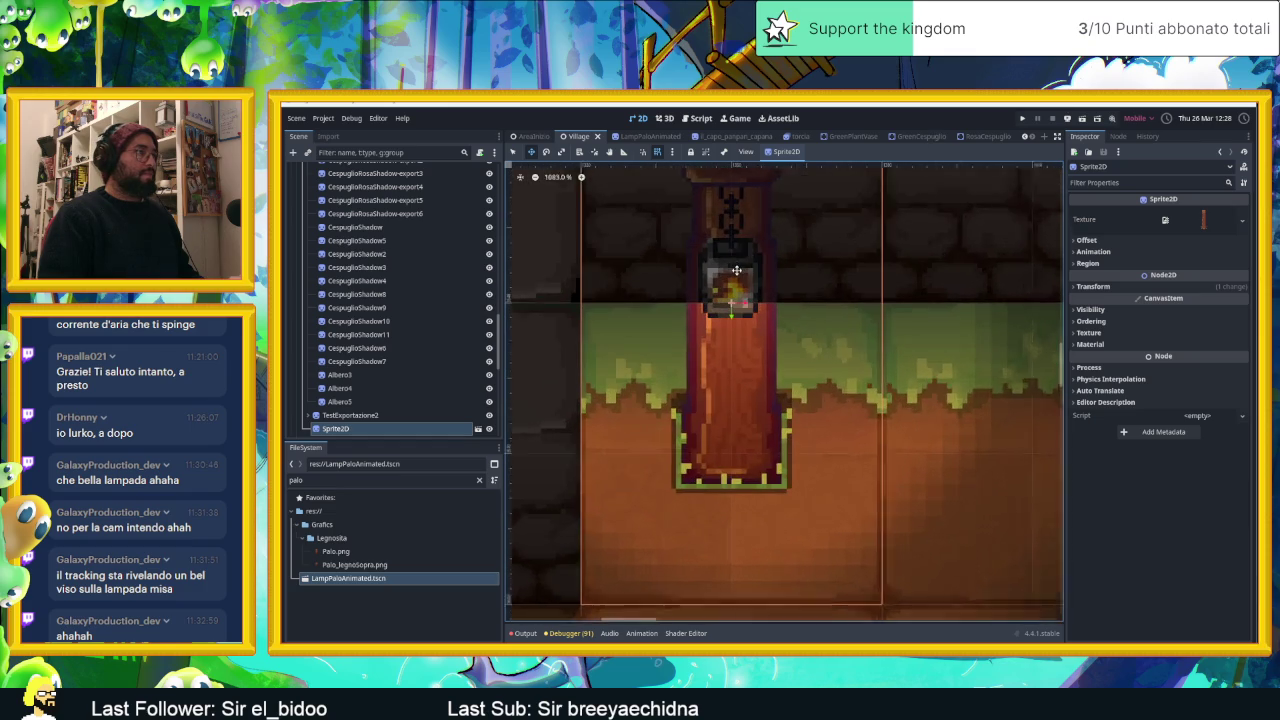
pyautogui.scroll(-5, 749, 295)
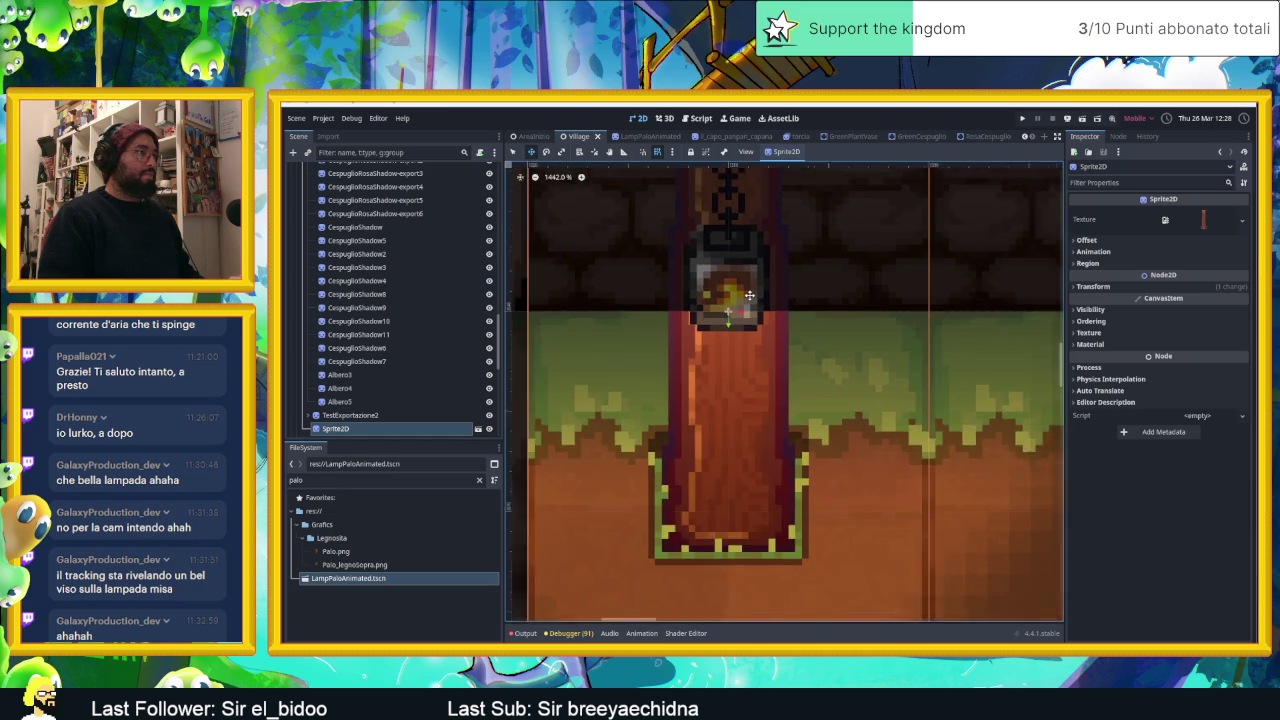
pyautogui.scroll(-3, 757, 294)
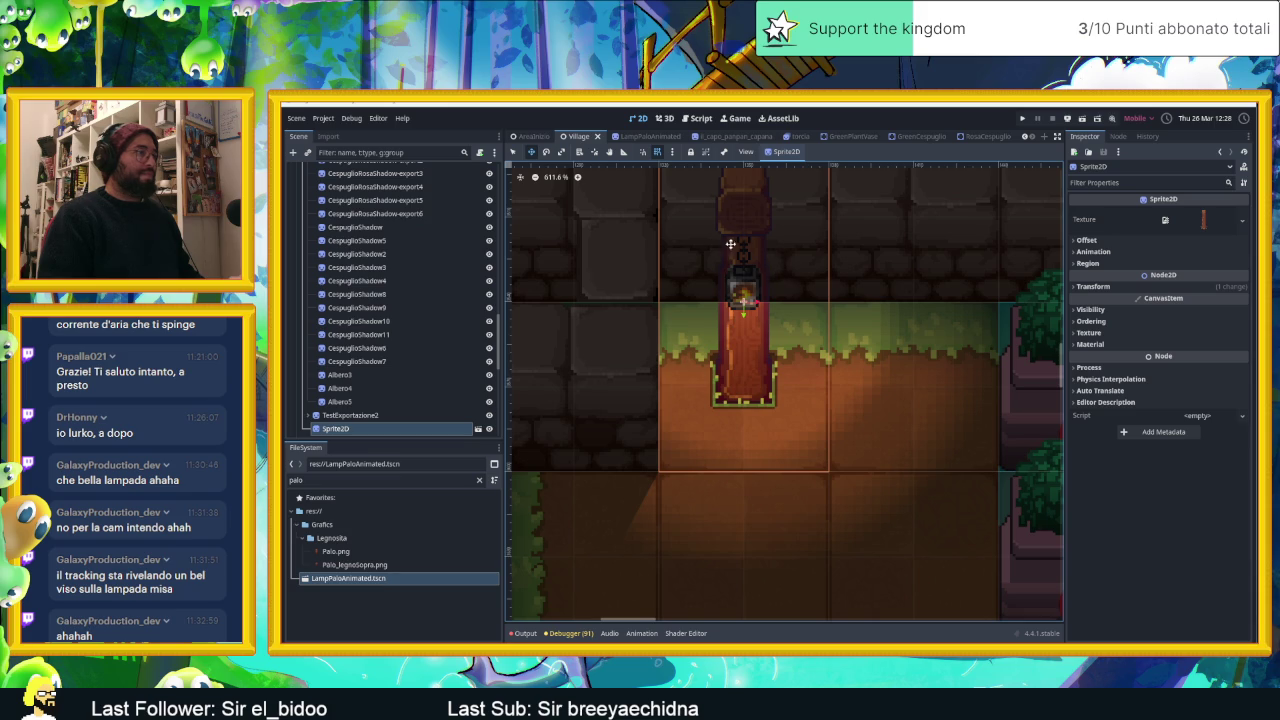
# Give the Lampada lamp sprite a new CanvasItemMaterial.
pyautogui.click(645, 136)
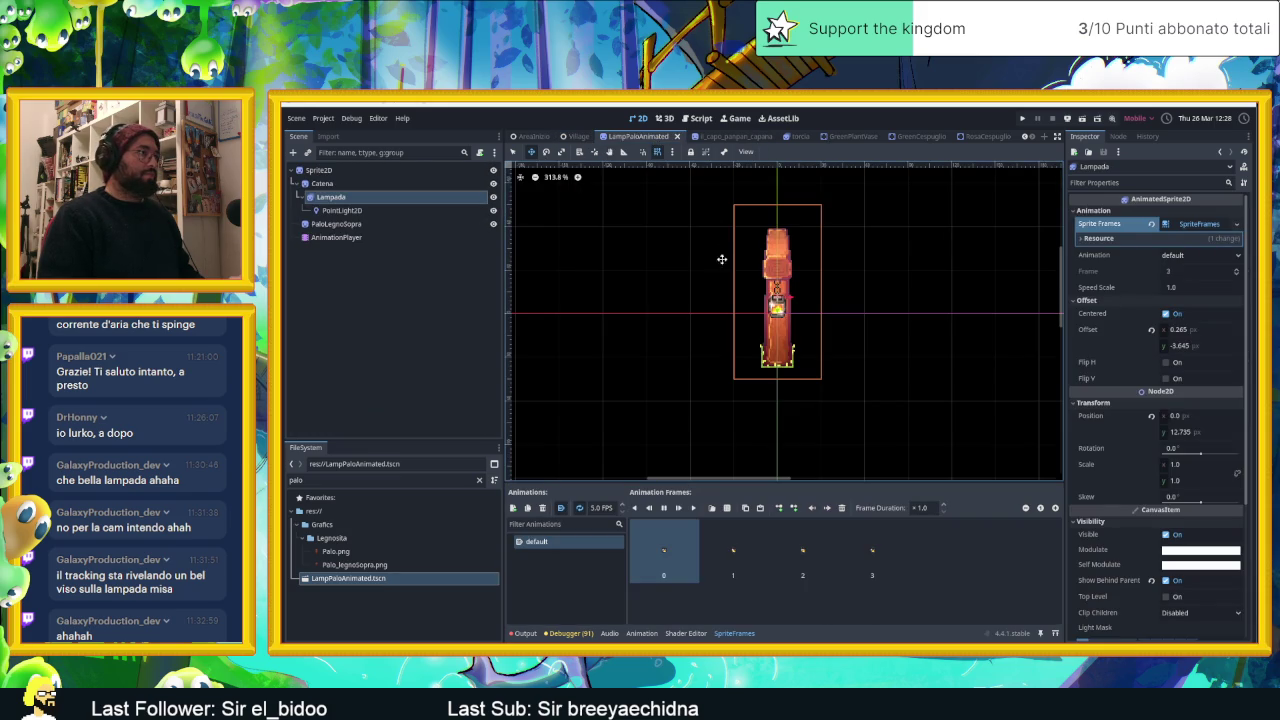
pyautogui.click(353, 197)
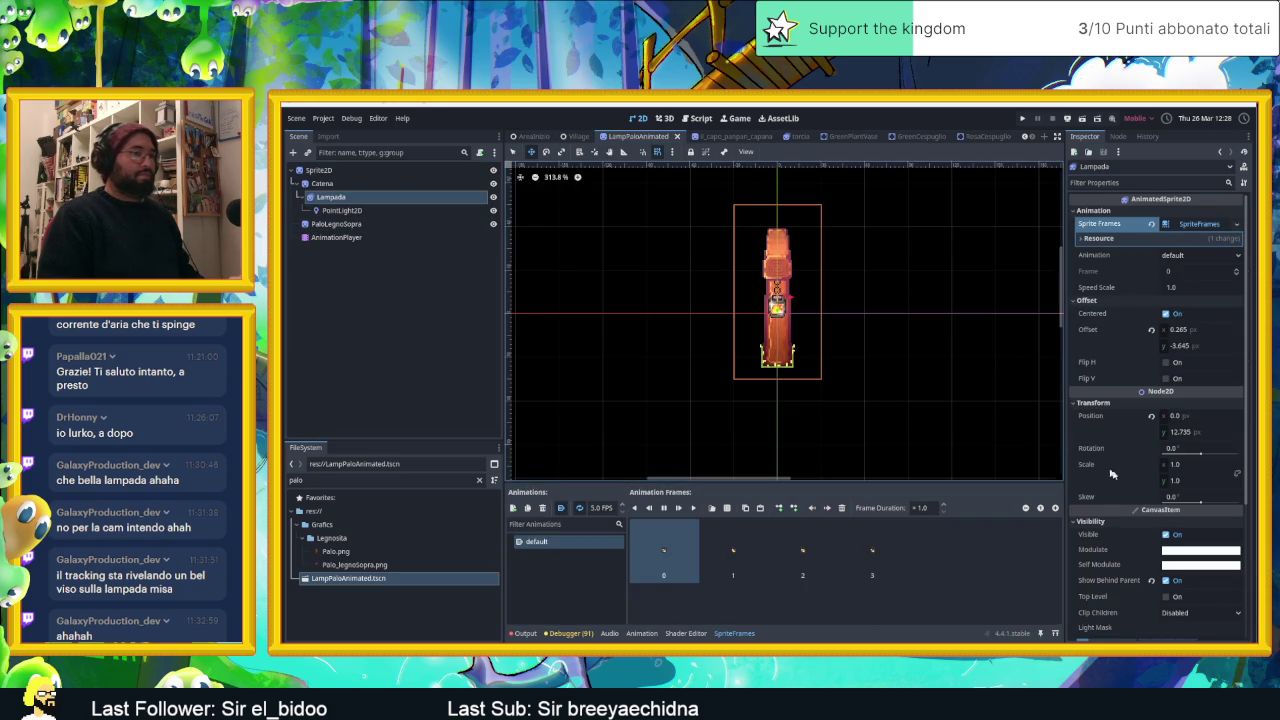
pyautogui.scroll(-5, 1122, 497)
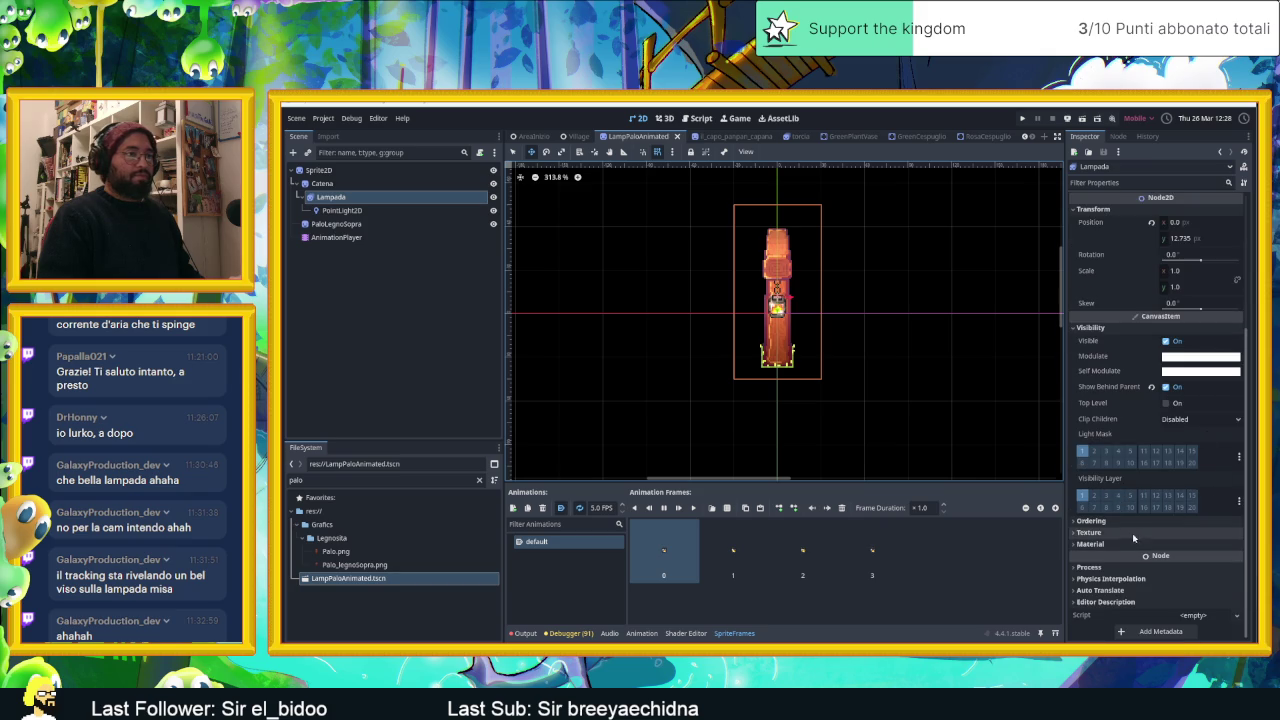
pyautogui.click(1200, 544)
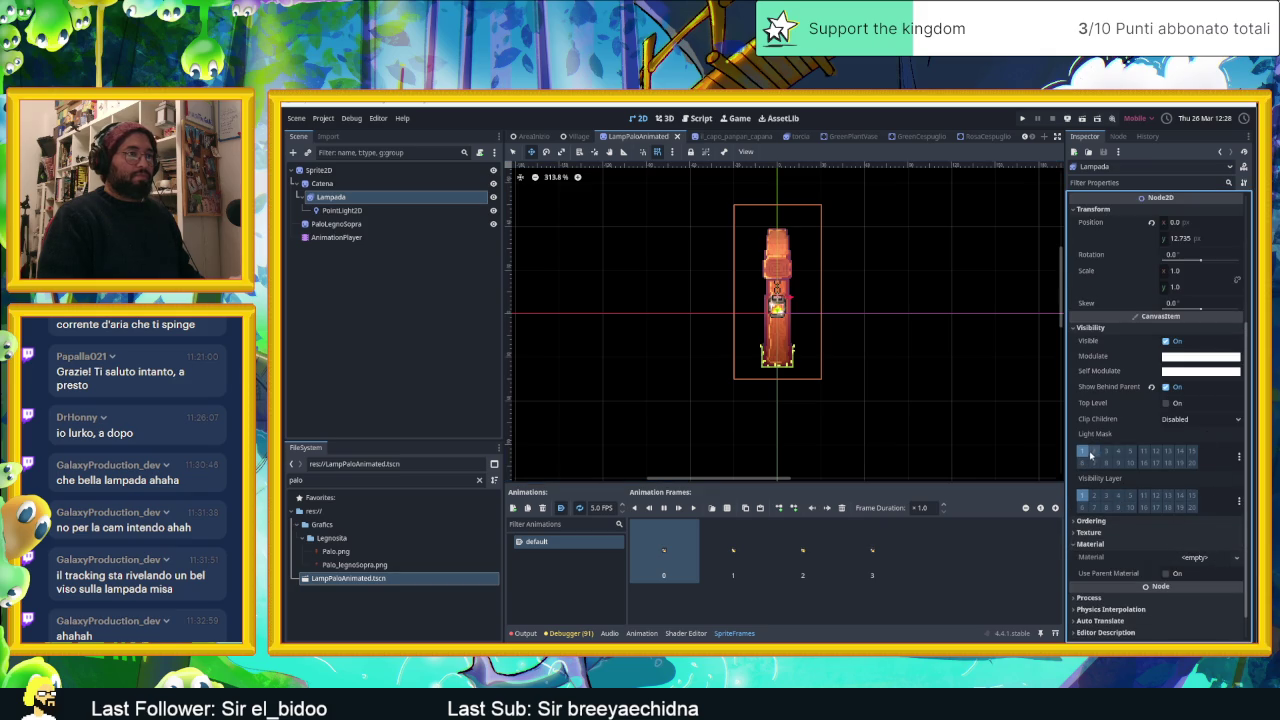
pyautogui.click(1201, 559)
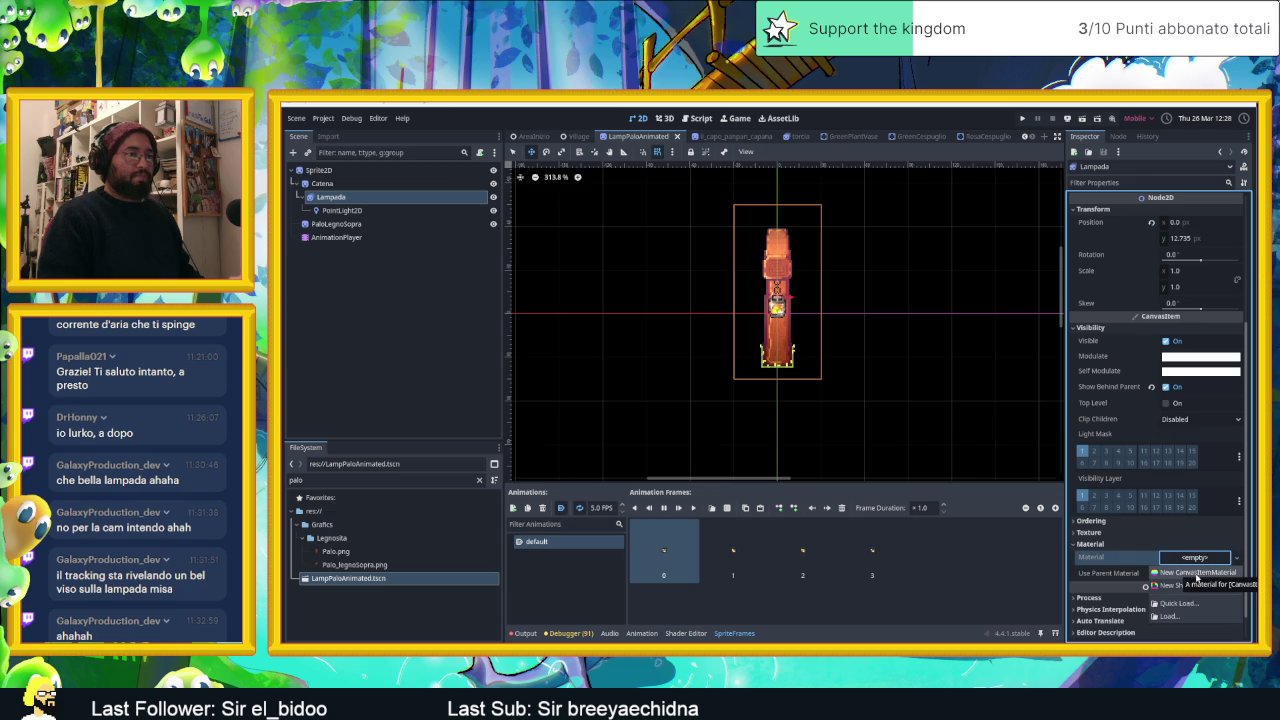
pyautogui.click(1197, 573)
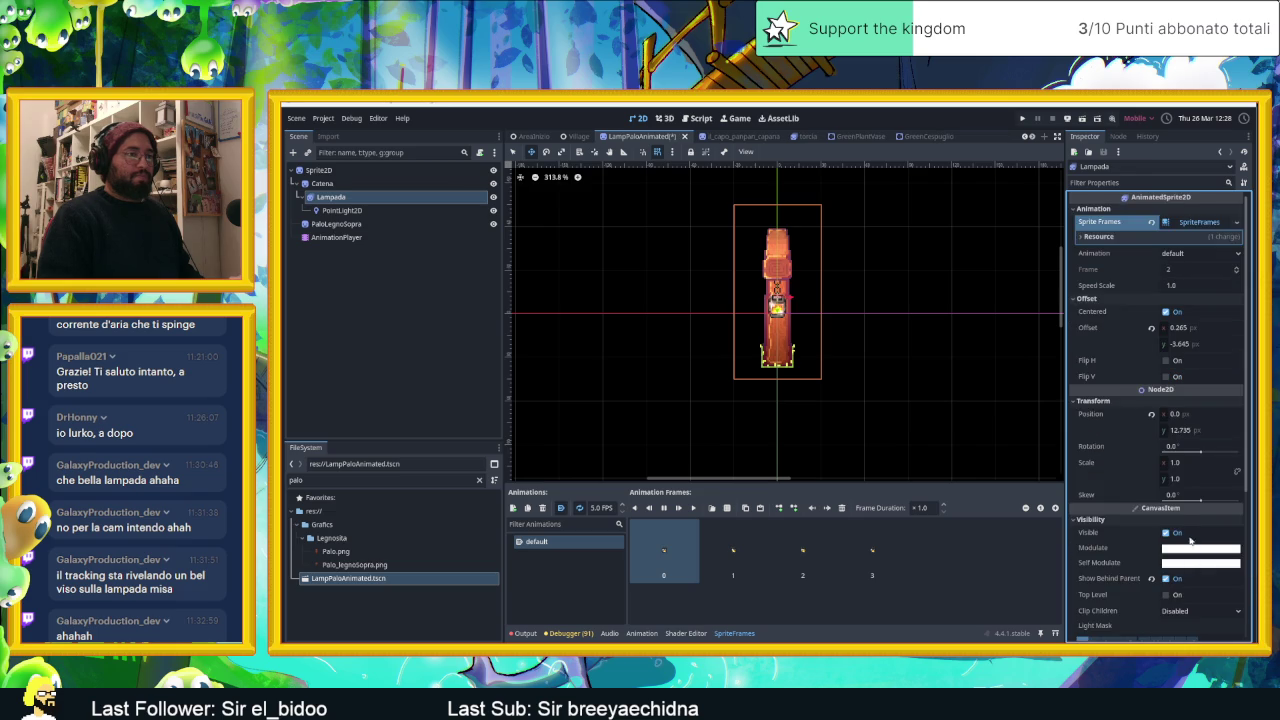
# Set the Lampada material's Light Mode to Unshaded and save the lamp scene.
pyautogui.scroll(-5, 1165, 537)
pyautogui.click(1197, 527)
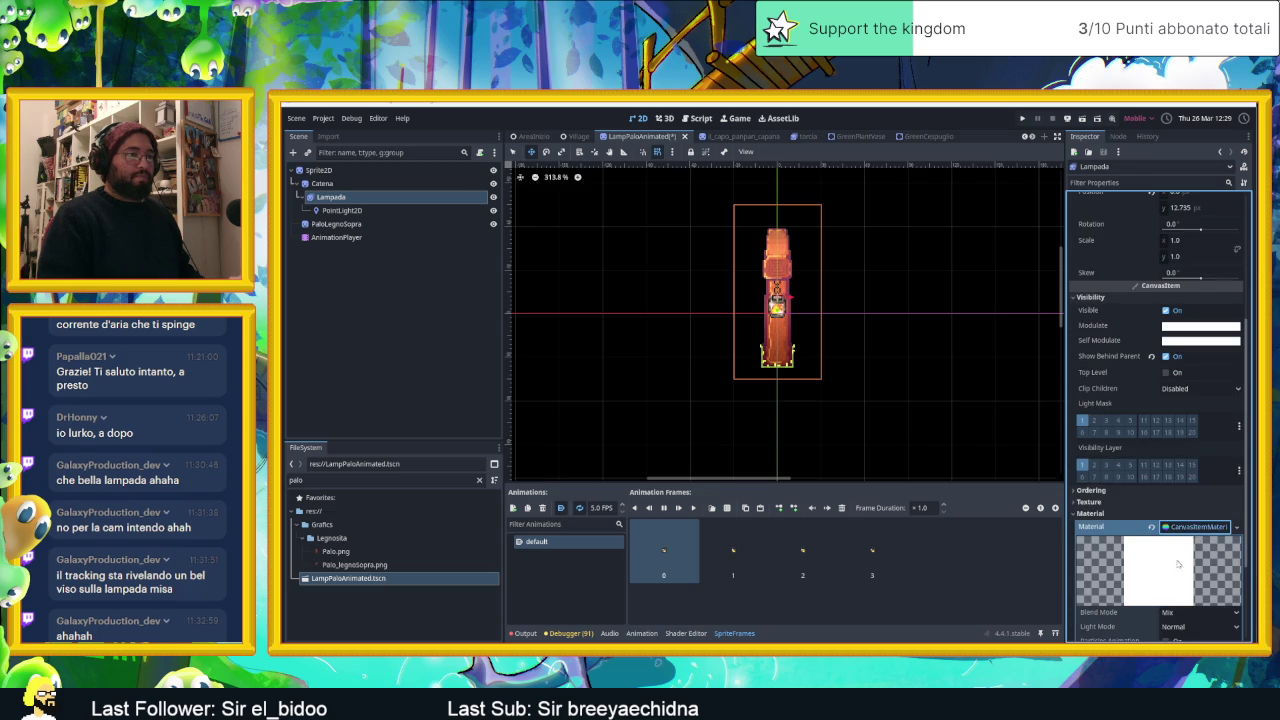
pyautogui.scroll(-3, 1162, 596)
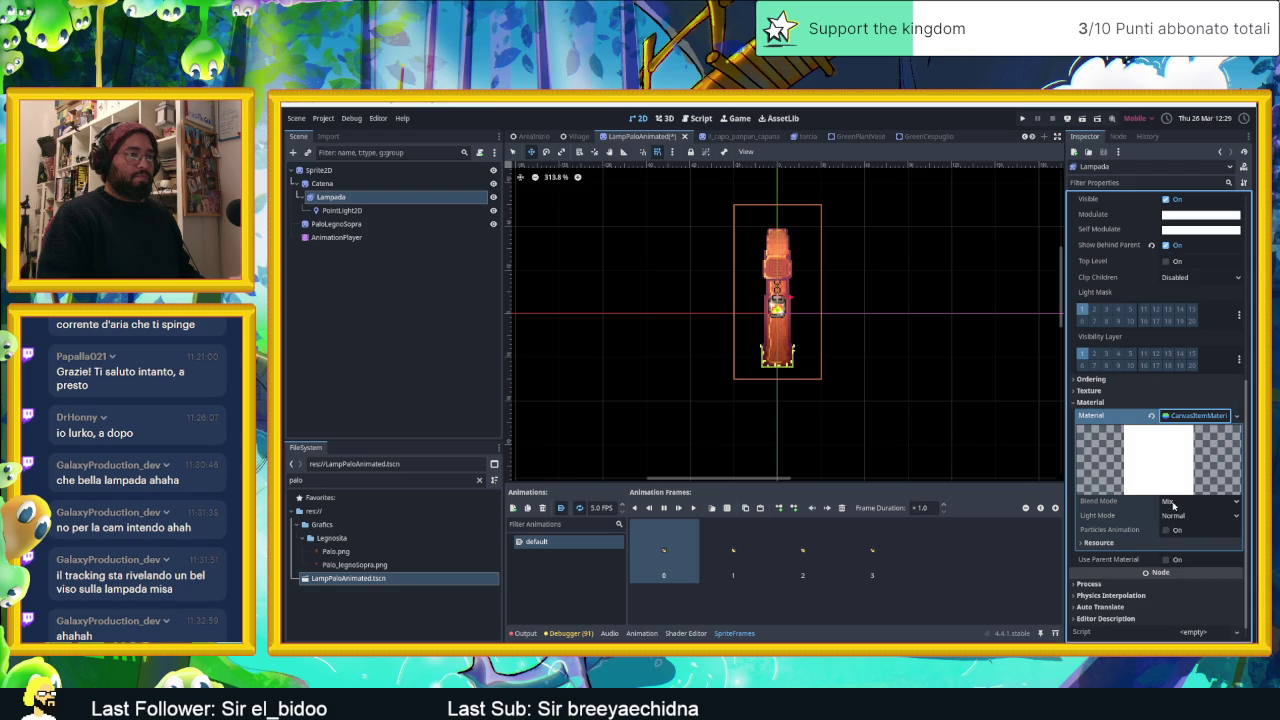
pyautogui.click(1173, 502)
pyautogui.click(1176, 516)
pyautogui.click(1177, 516)
pyautogui.click(1185, 543)
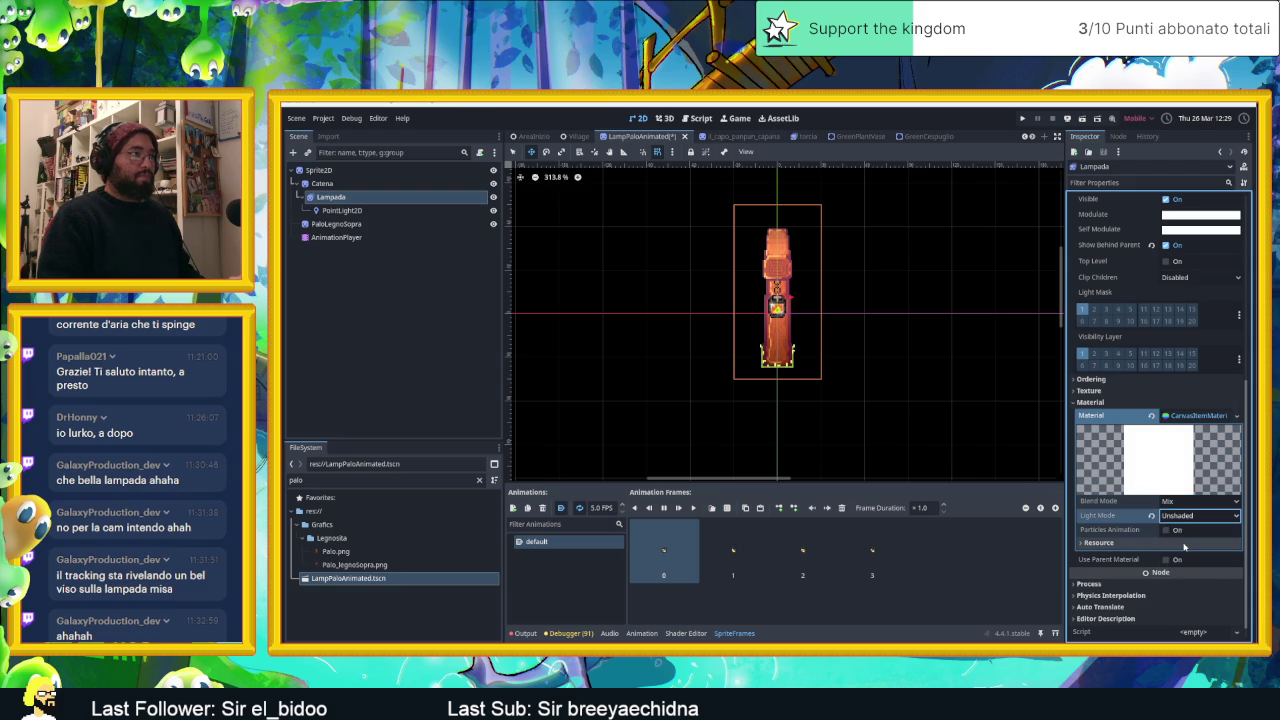
pyautogui.hotkey('ctrl', 's')
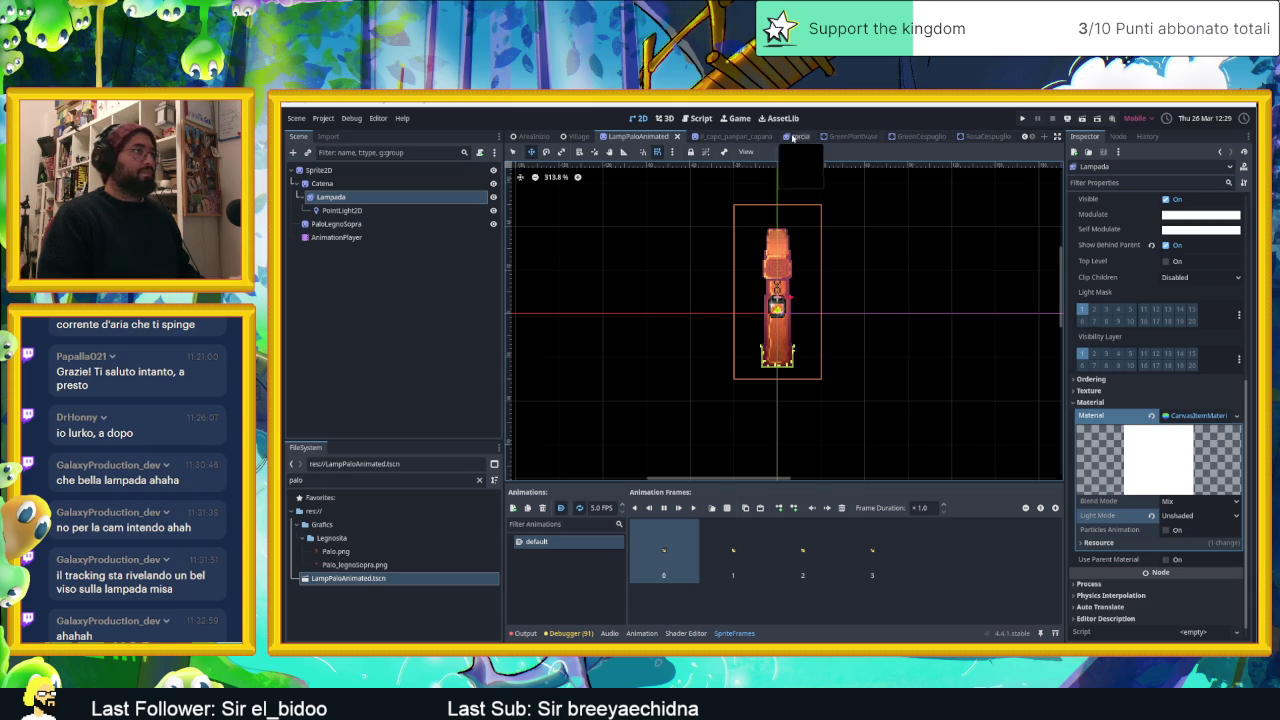
pyautogui.click(578, 136)
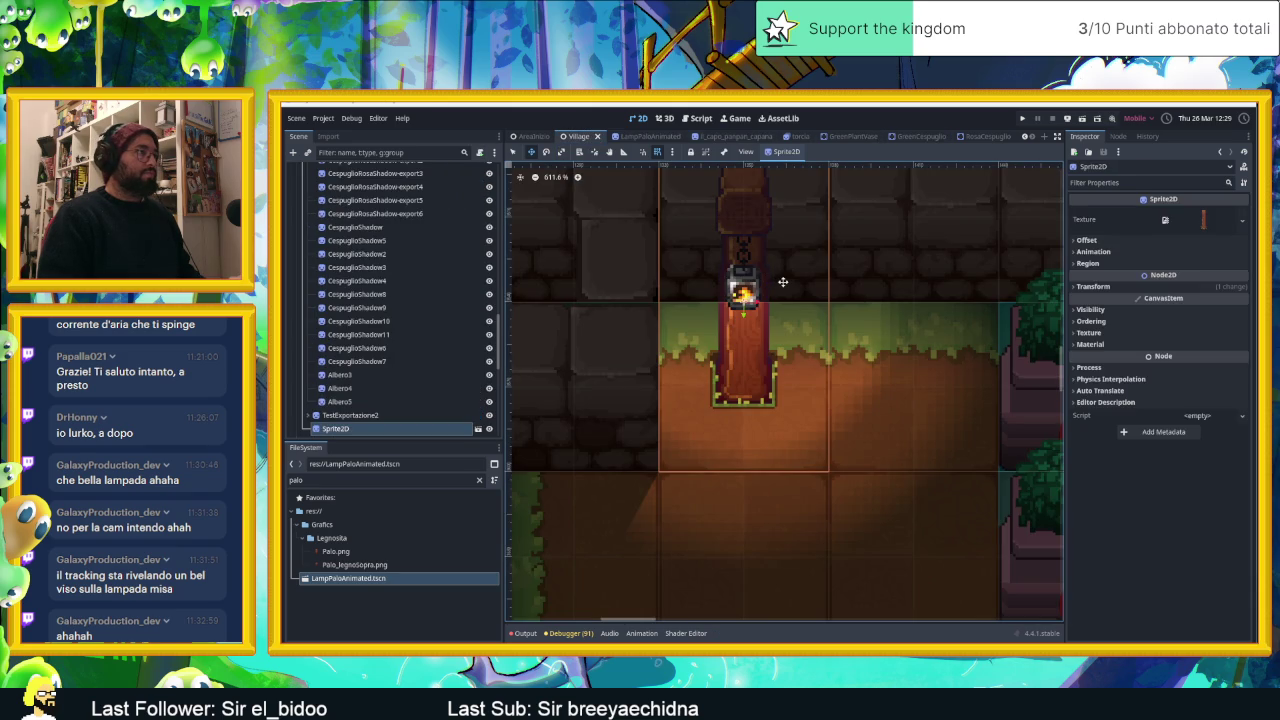
# Select the root Sprite2D pole in LampPaloAnimated and assign it a new CanvasItemMaterial.
pyautogui.scroll(1, 783, 282)
pyautogui.scroll(-1, 783, 282)
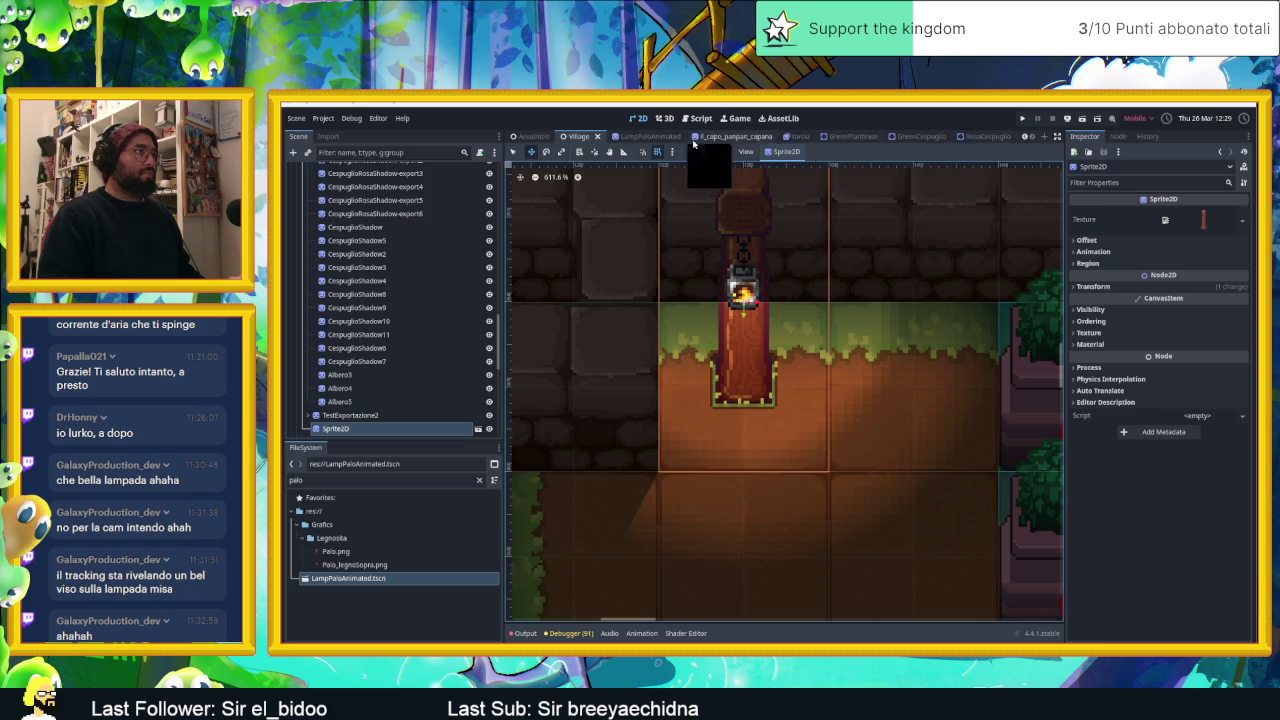
pyautogui.click(640, 136)
pyautogui.click(328, 184)
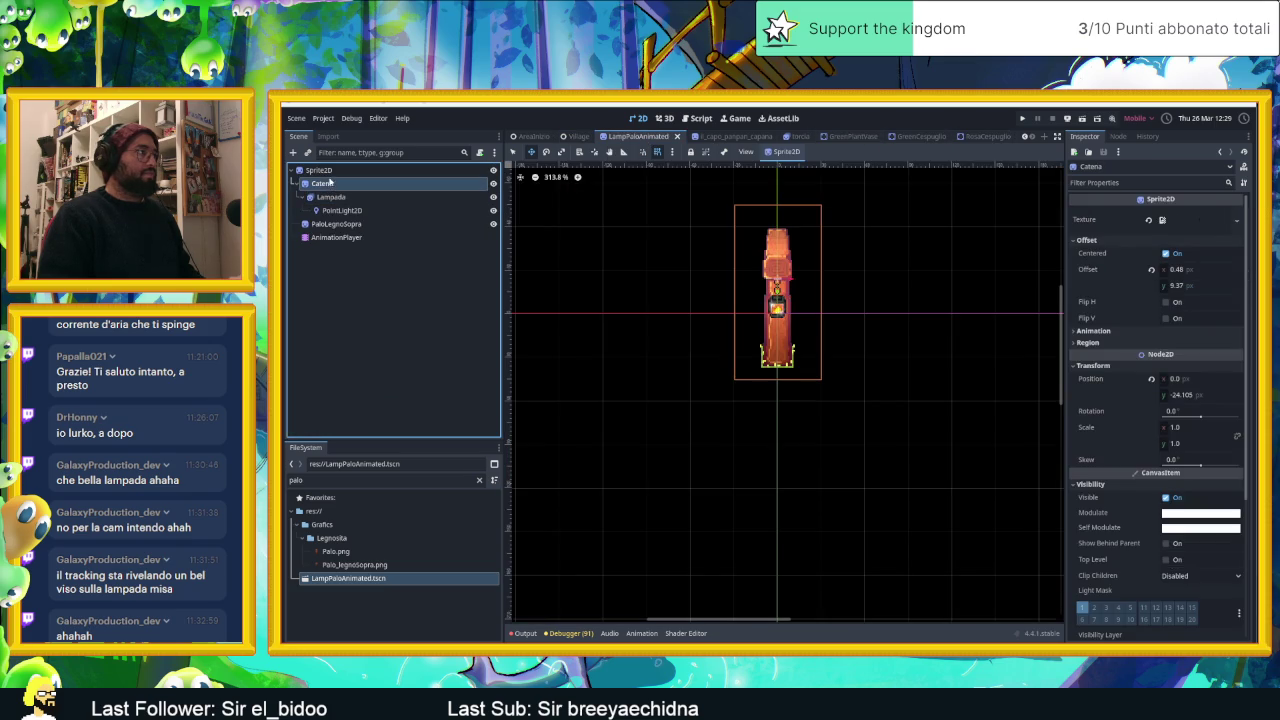
pyautogui.click(322, 171)
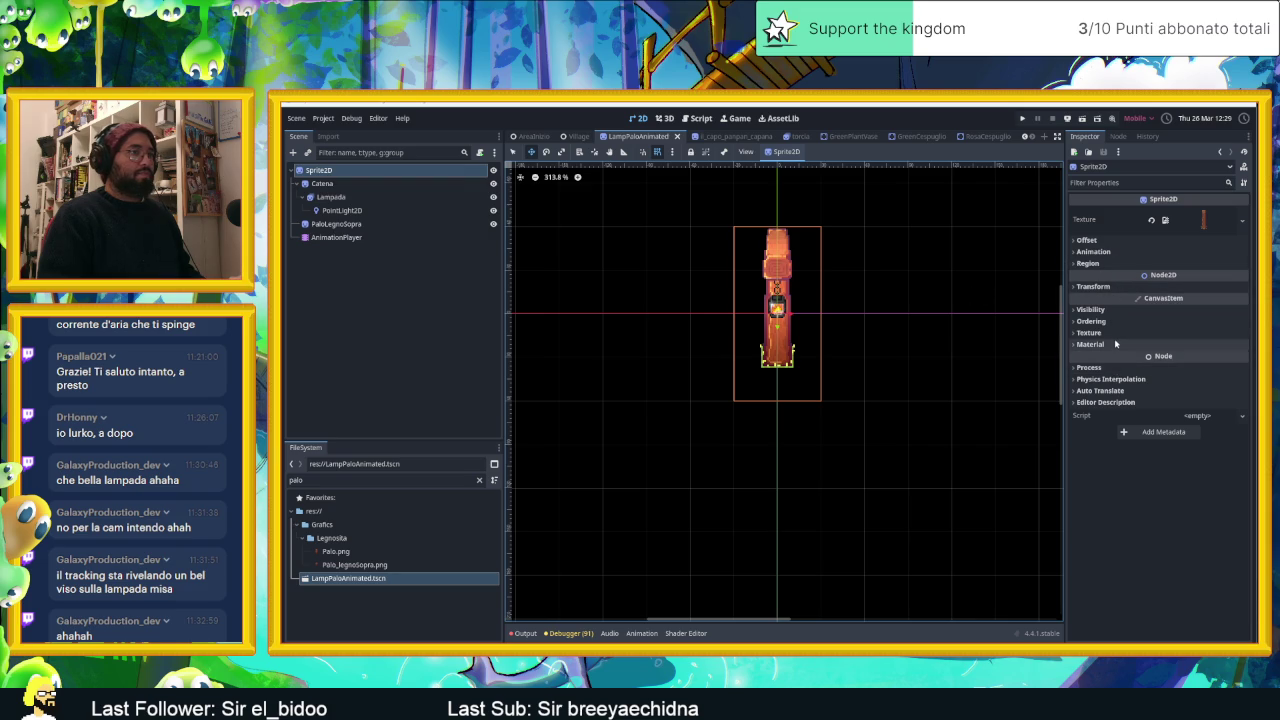
pyautogui.click(1090, 344)
pyautogui.click(1199, 357)
pyautogui.click(1202, 373)
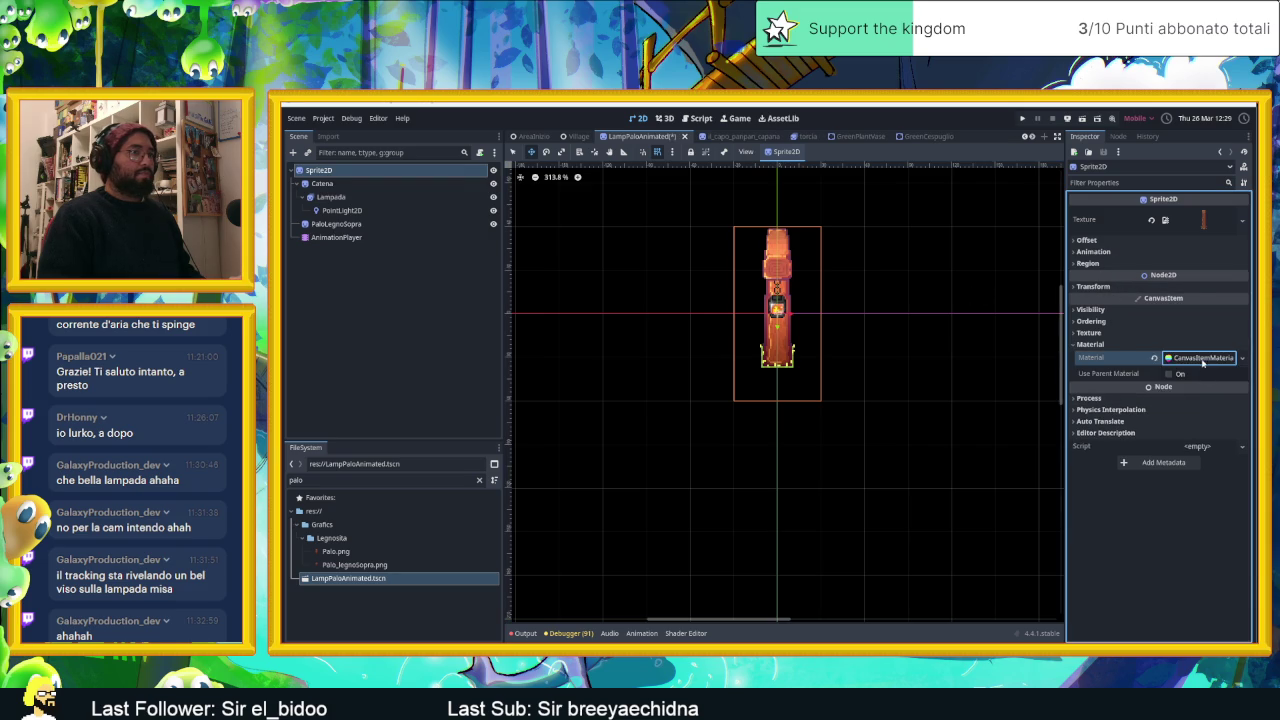
# Set the Sprite2D material's Light Mode to Light Only and save the lamp scene.
pyautogui.click(1179, 458)
pyautogui.click(1178, 482)
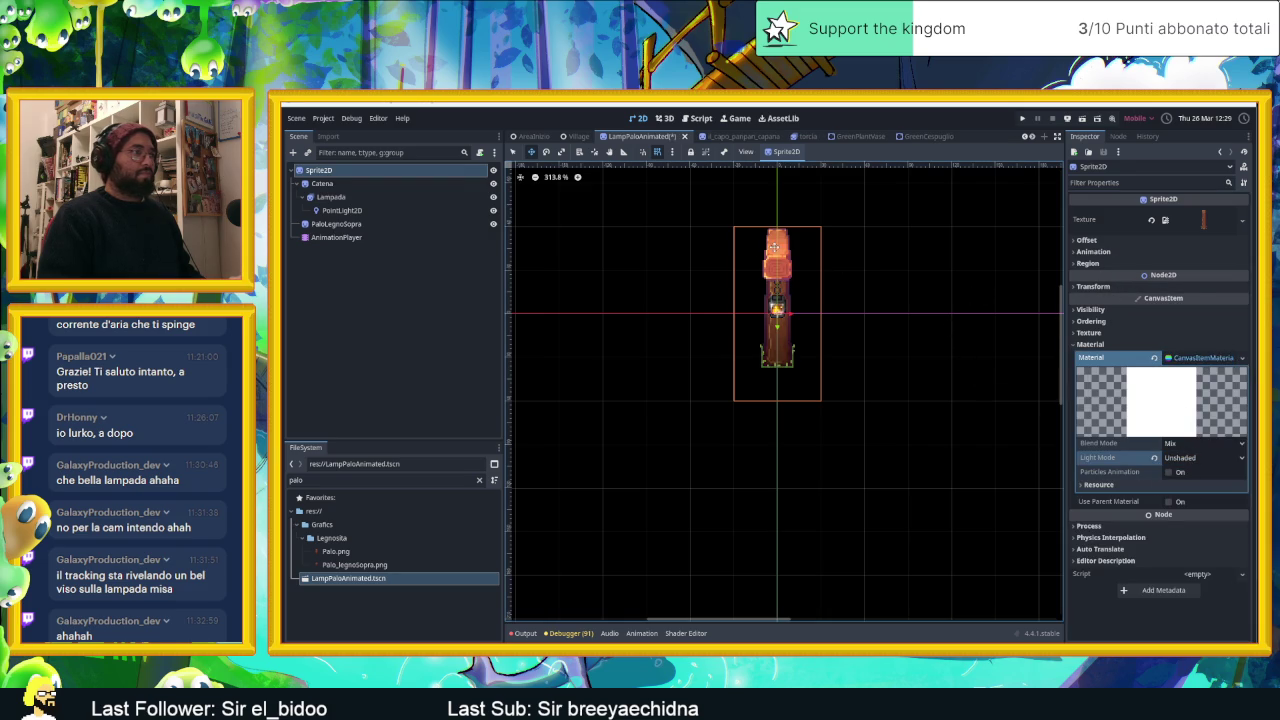
pyautogui.click(364, 186)
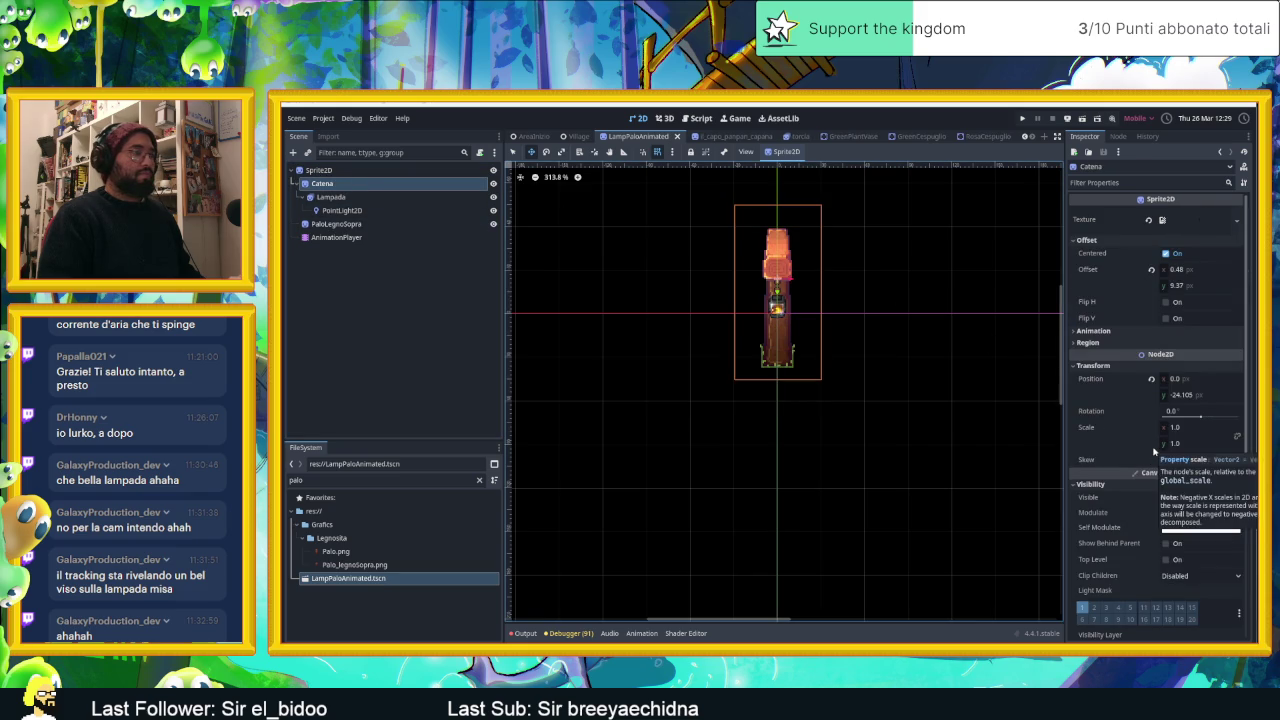
pyautogui.click(318, 170)
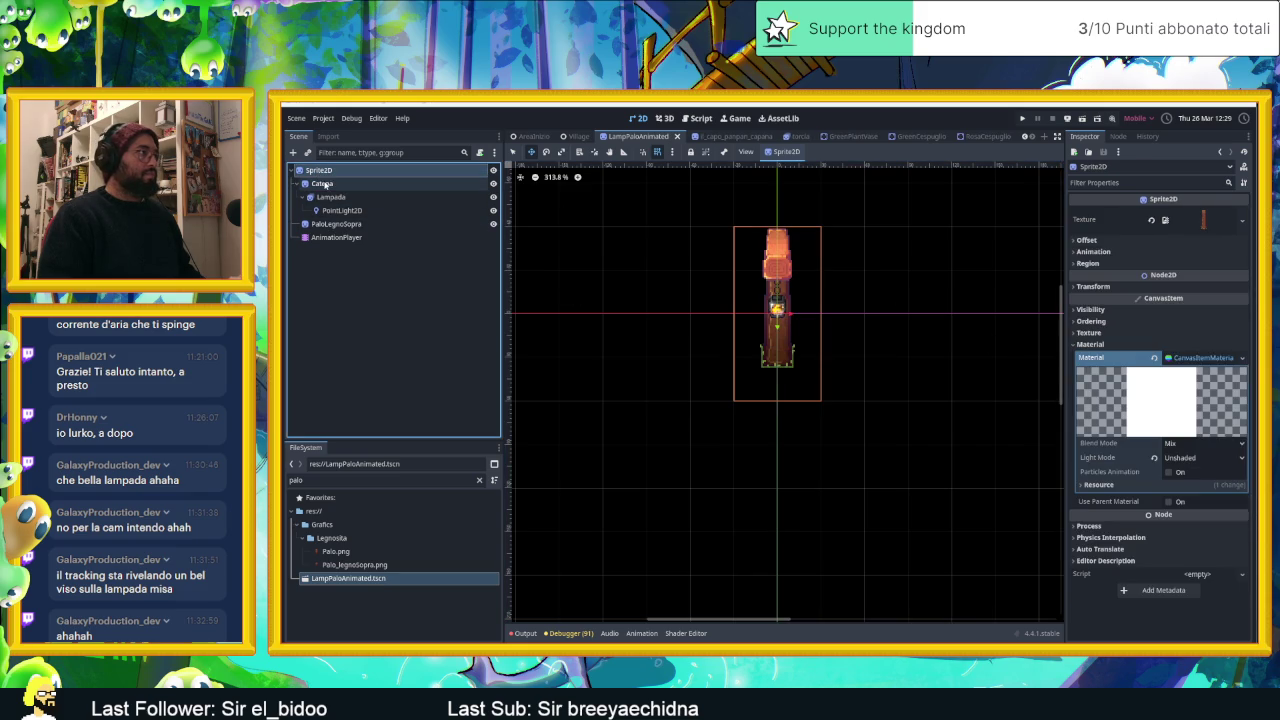
pyautogui.click(1202, 458)
pyautogui.click(1200, 500)
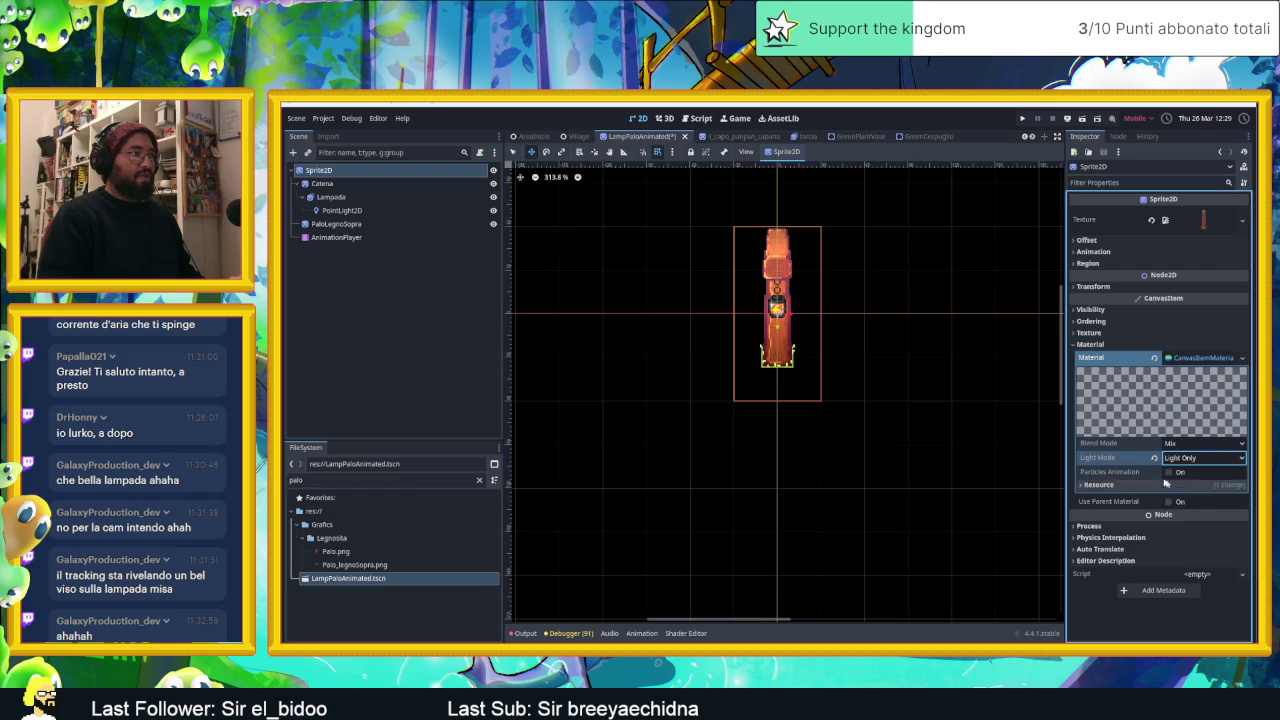
pyautogui.click(322, 183)
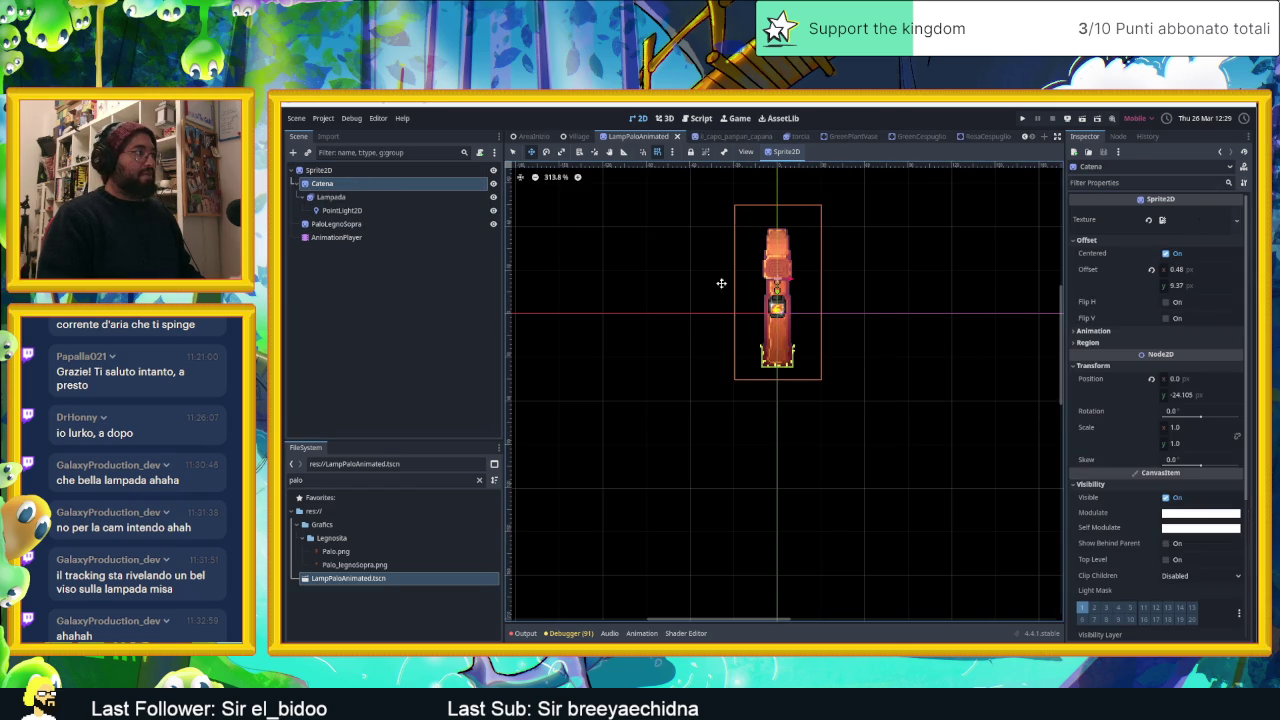
pyautogui.click(400, 171)
pyautogui.hotkey('ctrl', 's')
# Give PaloLegnoSopra a new CanvasItemMaterial in Light Only mode and save.
pyautogui.click(336, 224)
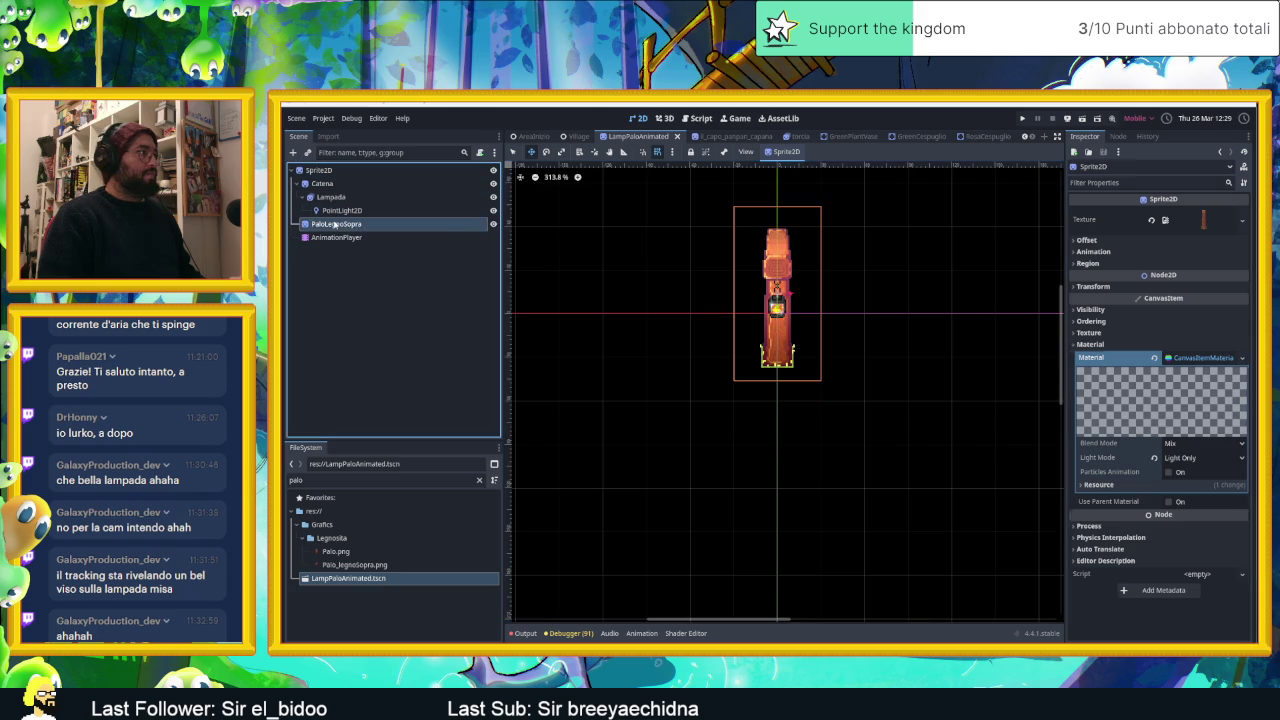
pyautogui.click(1126, 344)
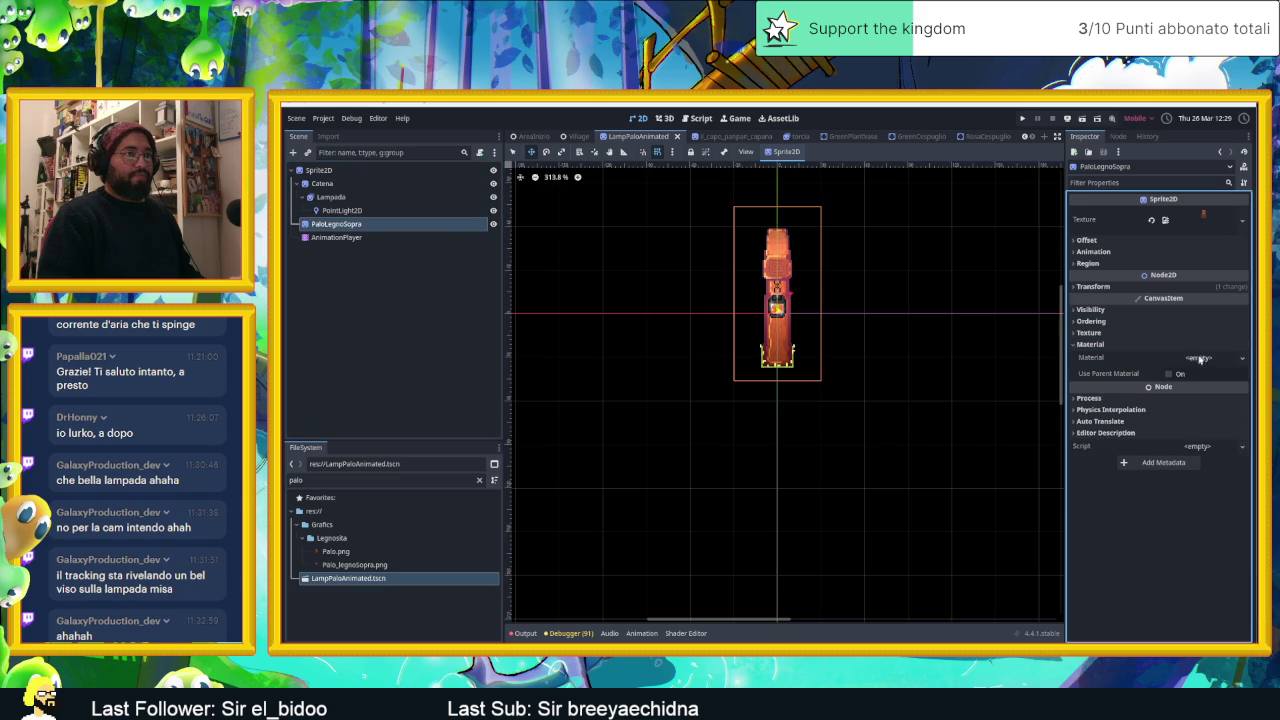
pyautogui.click(1198, 358)
pyautogui.click(1192, 373)
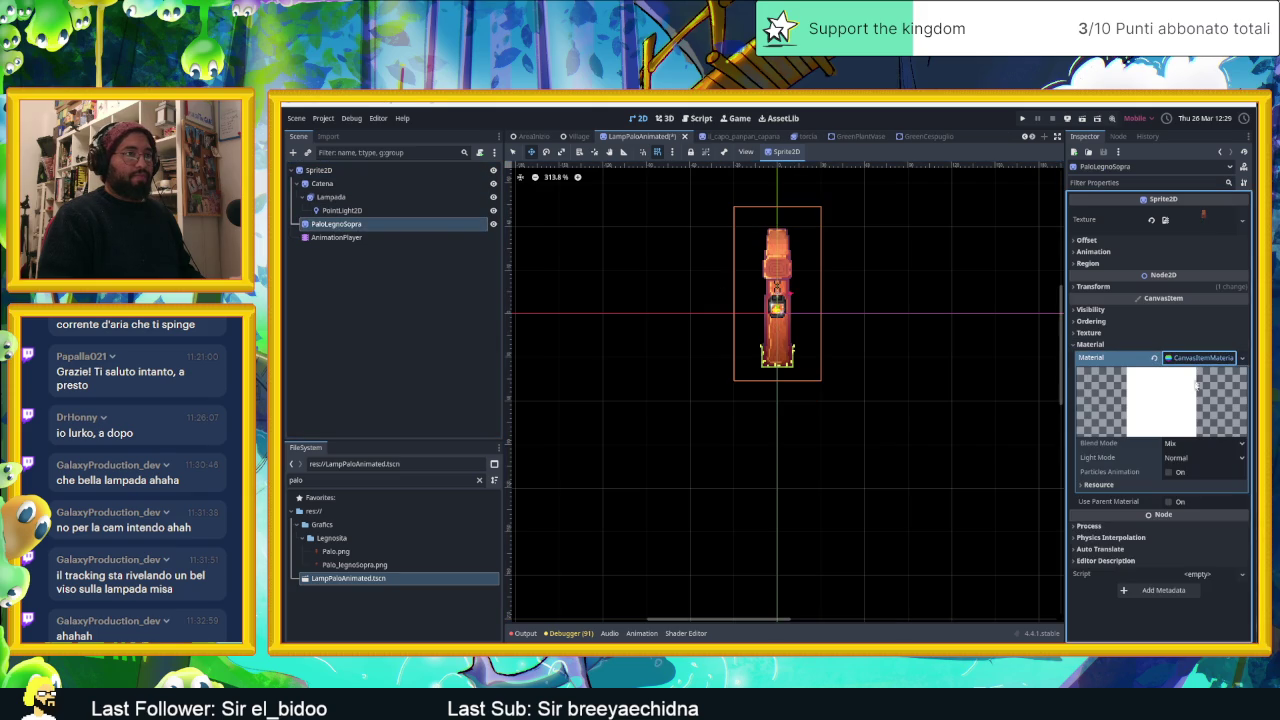
pyautogui.click(1196, 457)
pyautogui.click(1192, 499)
pyautogui.hotkey('ctrl', 's')
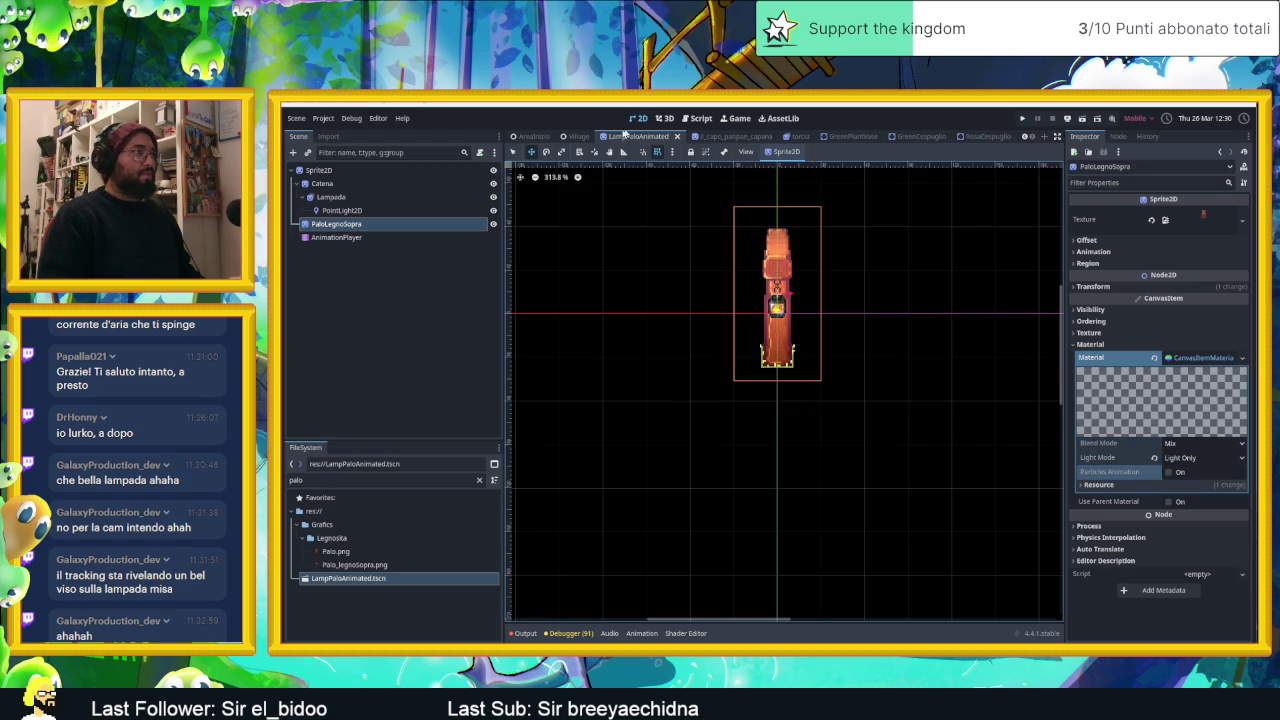
pyautogui.click(579, 136)
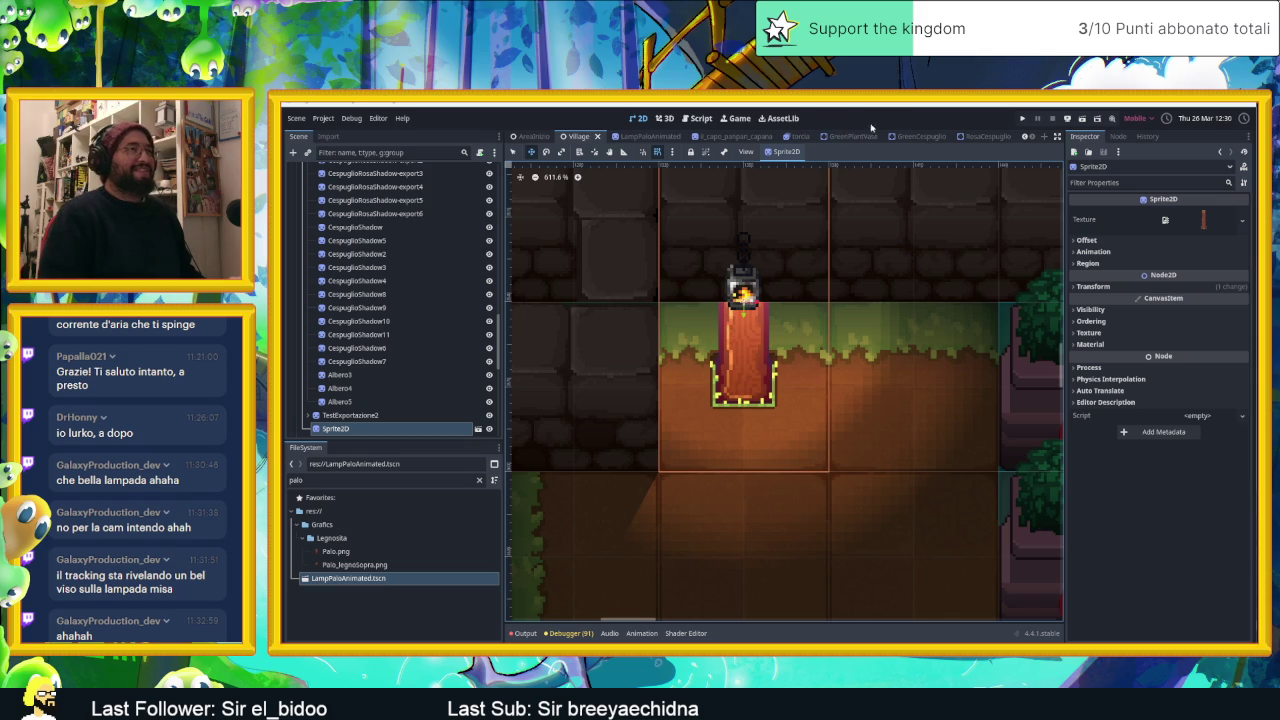
# Revert PaloLegnoSopra's material Light Mode to Normal, leaving Blend Mode unchanged.
pyautogui.click(638, 136)
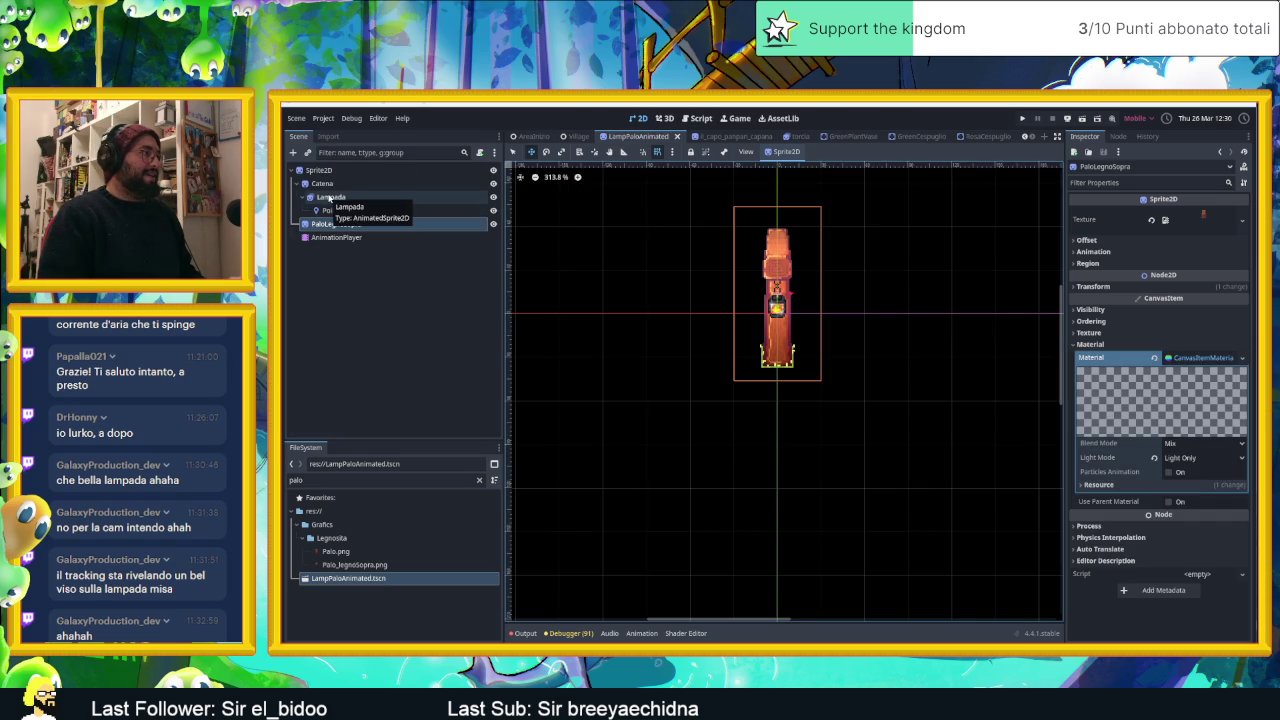
pyautogui.click(330, 197)
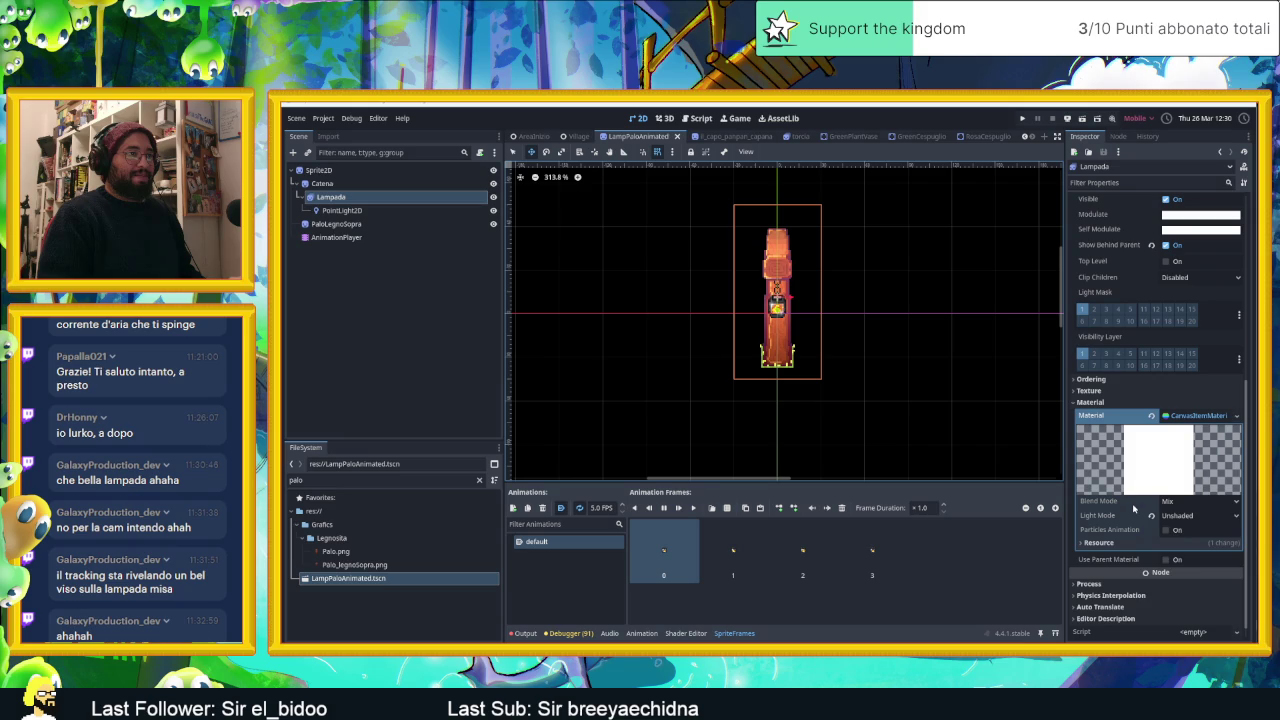
pyautogui.click(336, 224)
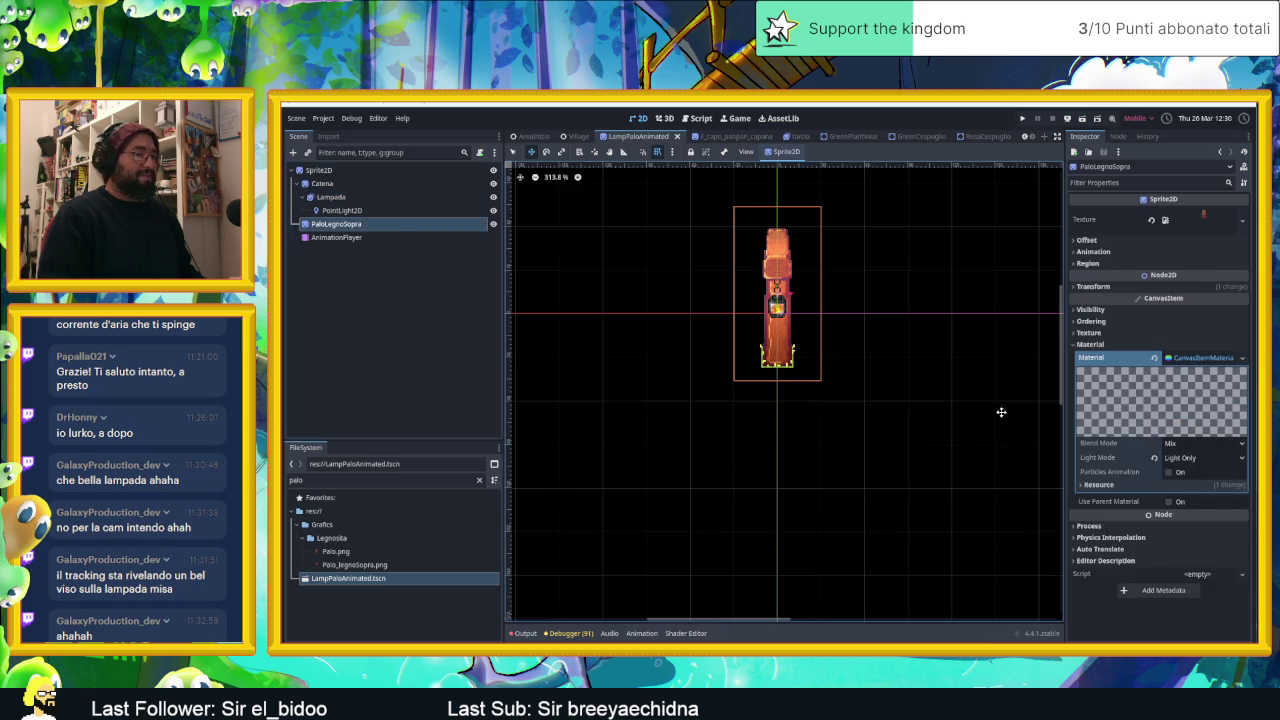
pyautogui.click(1156, 458)
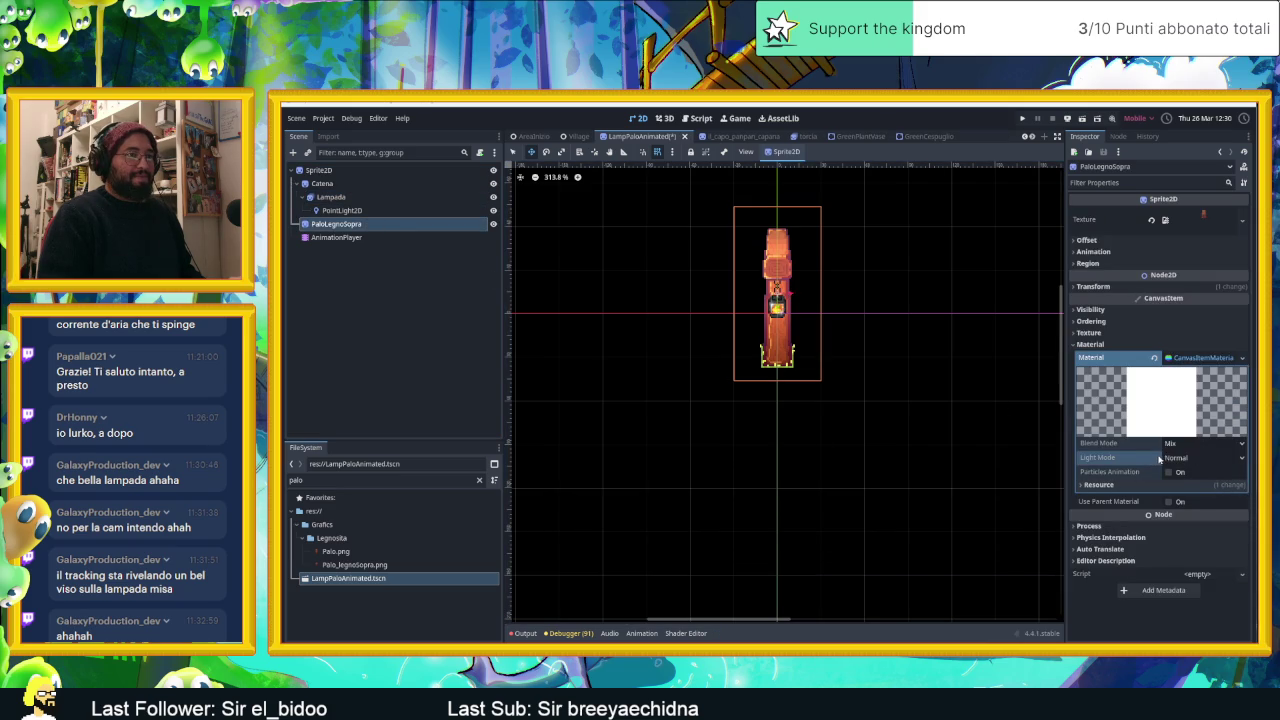
pyautogui.click(1187, 445)
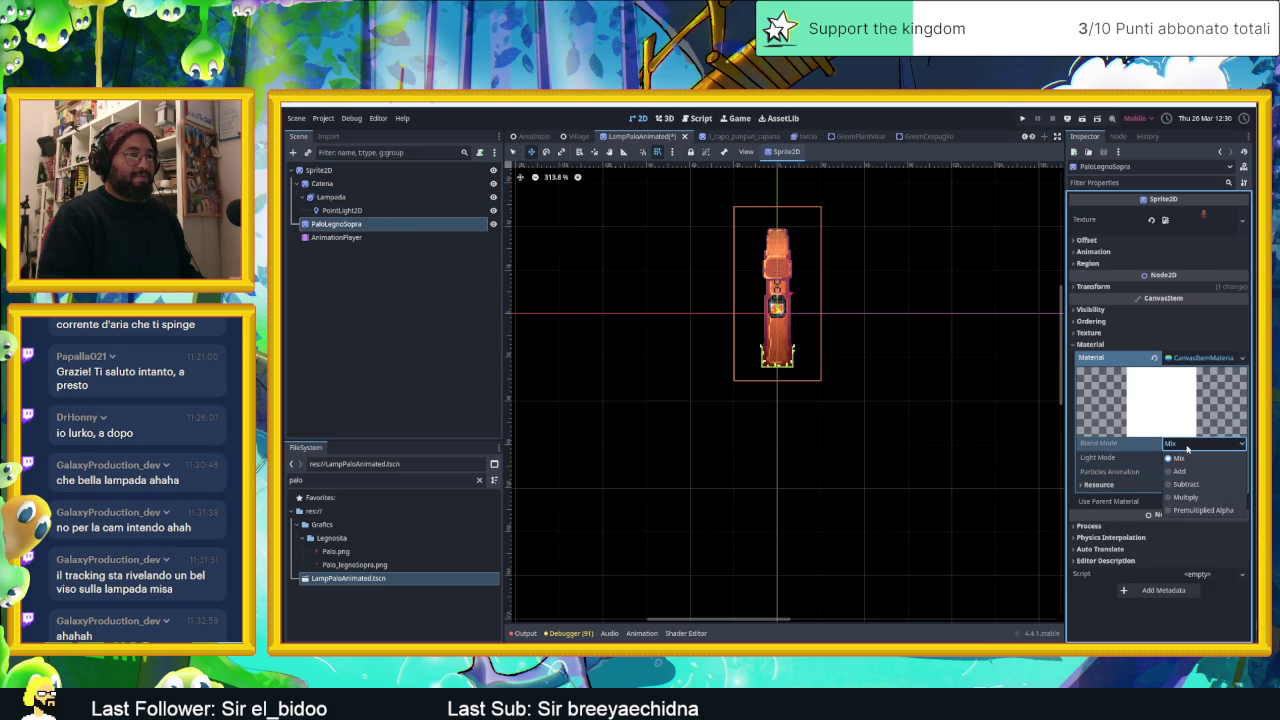
pyautogui.click(1187, 449)
pyautogui.click(1187, 447)
pyautogui.click(1187, 448)
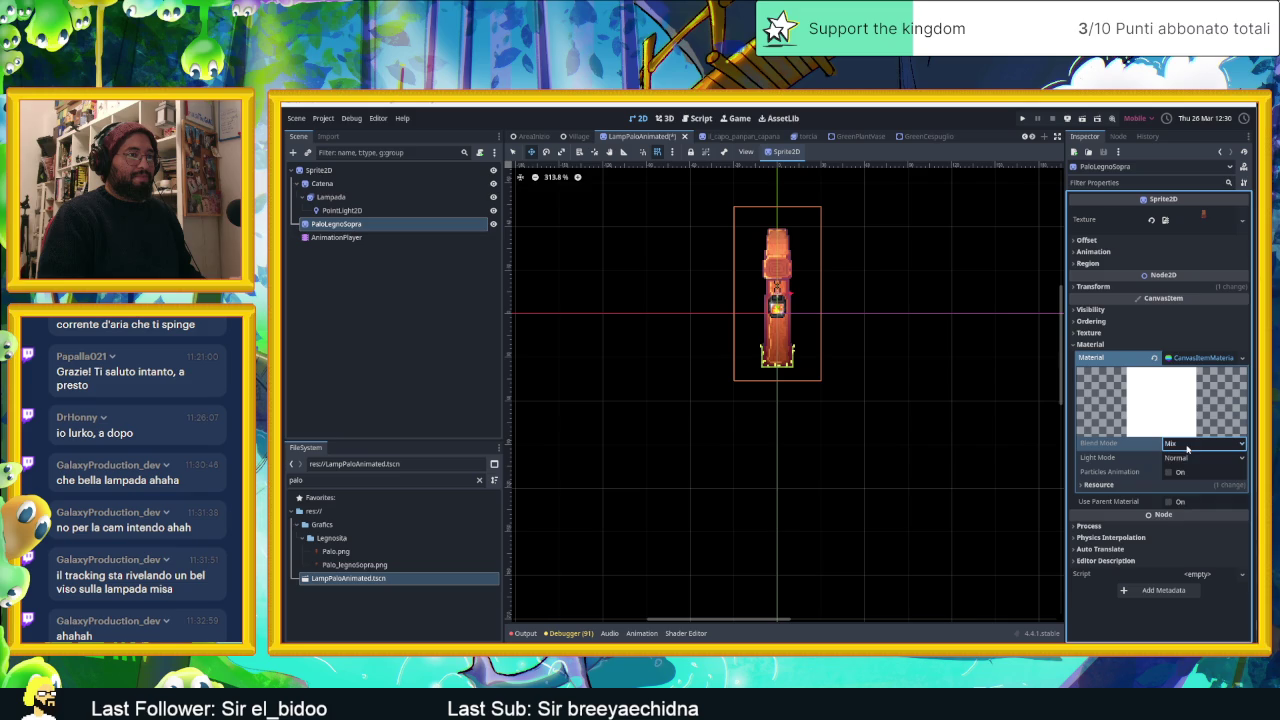
# Revert the Lampada and Sprite2D material Light Modes to Normal, then select PaloLegnoSopra and Sprite2D together.
pyautogui.click(376, 184)
pyautogui.click(380, 196)
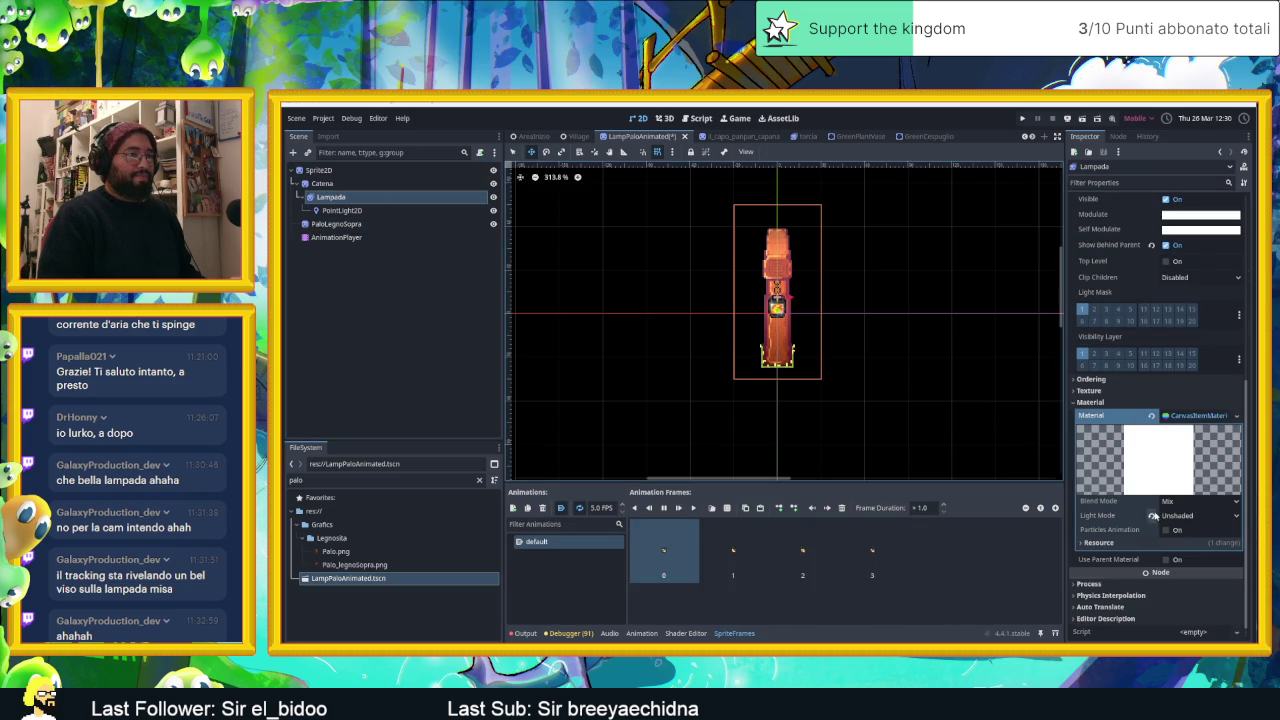
pyautogui.click(1154, 516)
pyautogui.click(1195, 515)
pyautogui.click(1180, 553)
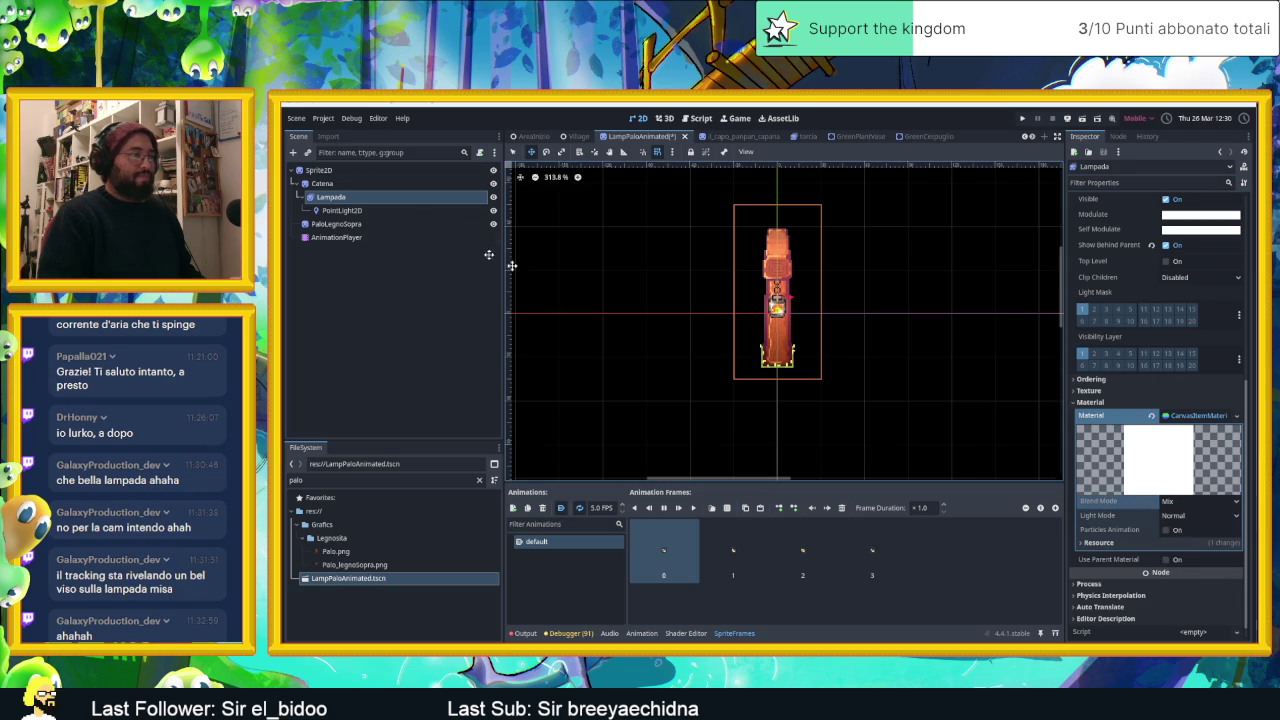
pyautogui.click(318, 172)
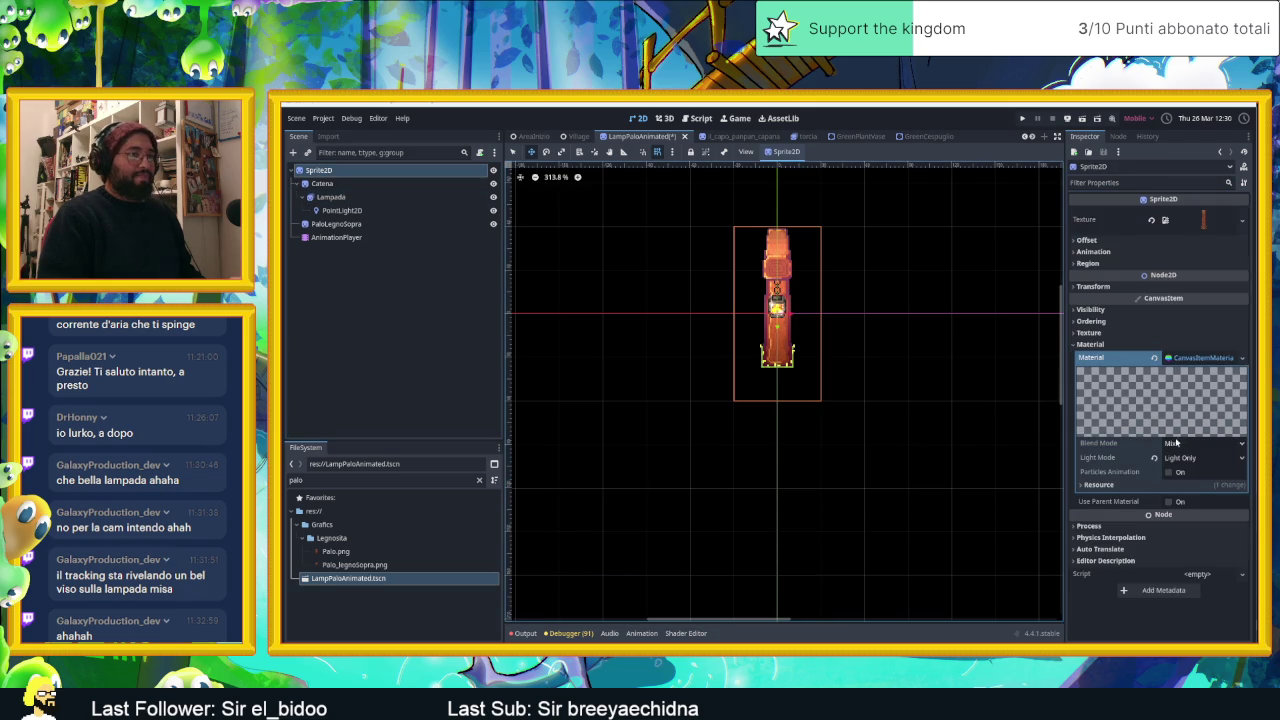
pyautogui.click(1156, 457)
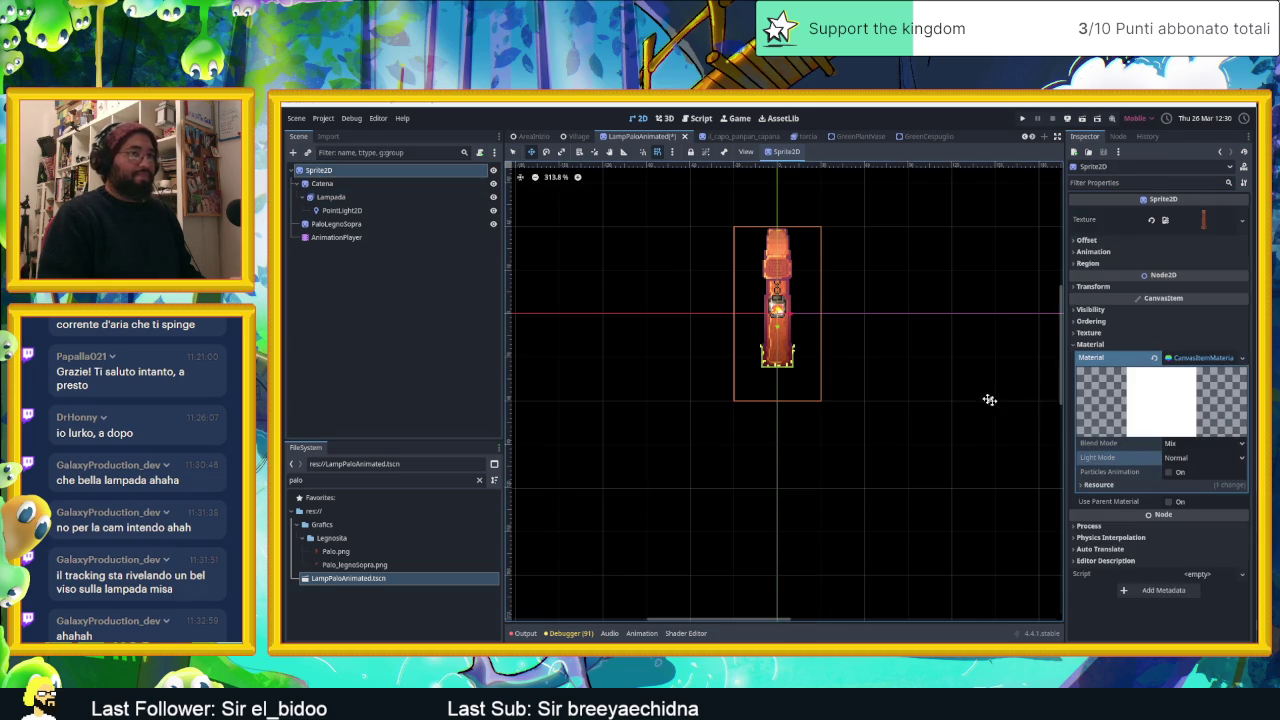
pyautogui.click(340, 224)
pyautogui.keyDown('ctrl'); pyautogui.click(336, 172); pyautogui.keyUp('ctrl')
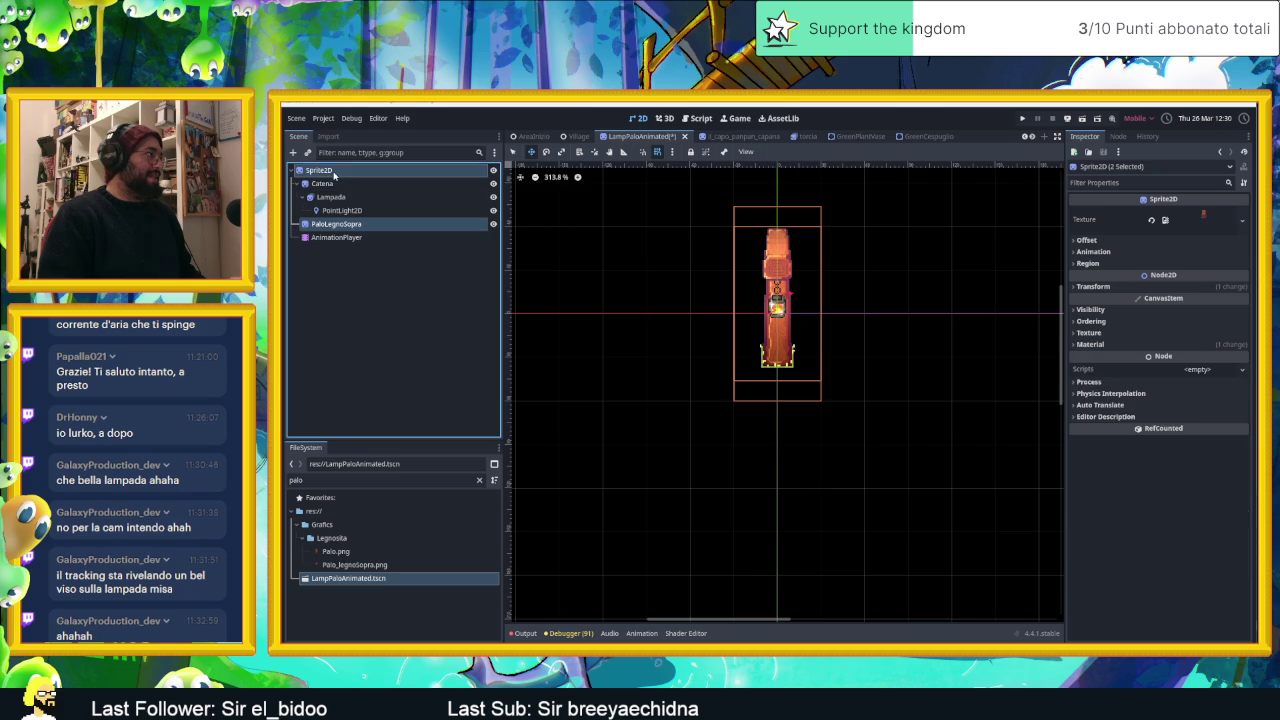
# With Lampada also selected, switch the three nodes' Visibility Layer from 1 to 2 and save.
pyautogui.keyDown('ctrl'); pyautogui.click(337, 197); pyautogui.keyUp('ctrl')
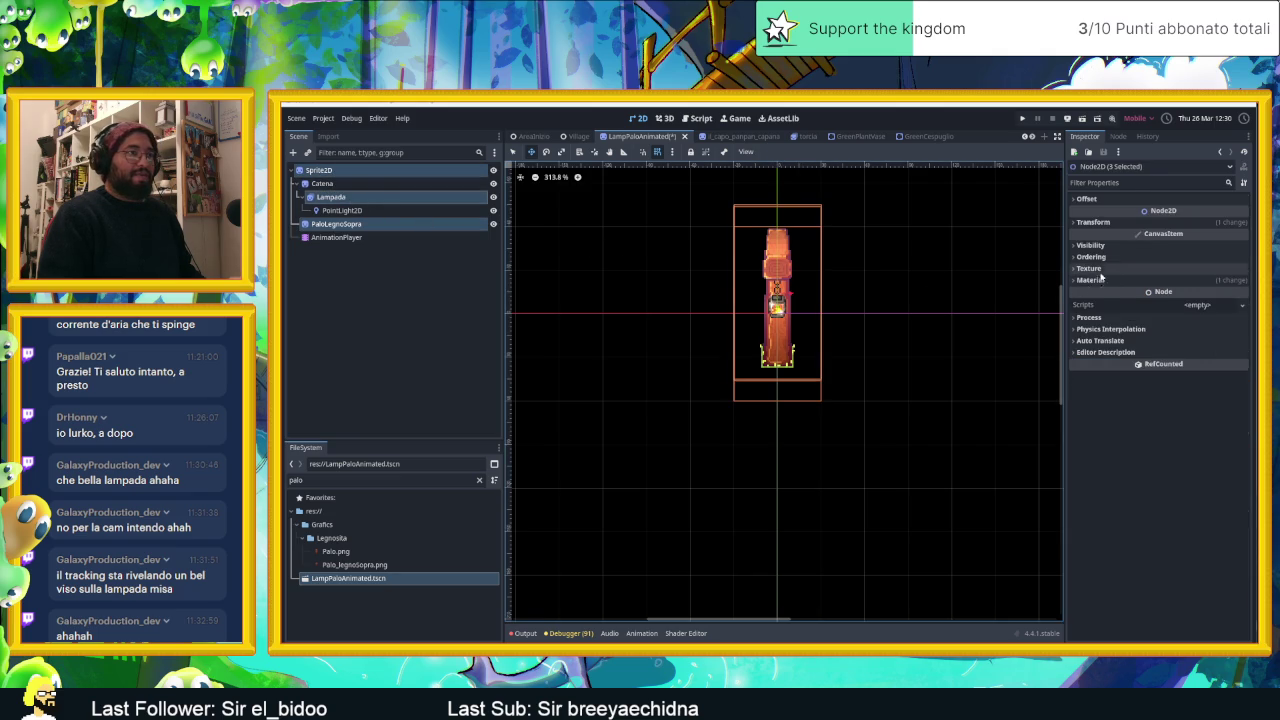
pyautogui.click(1100, 246)
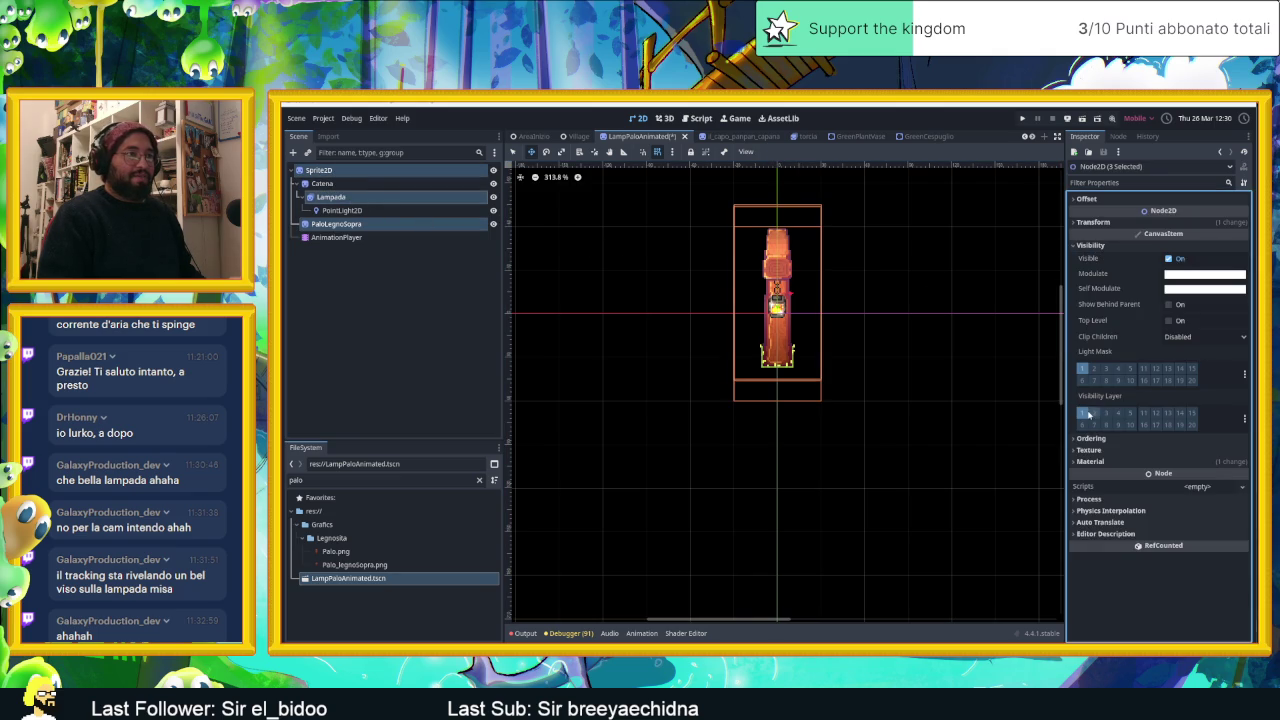
pyautogui.click(1082, 412)
pyautogui.click(1094, 413)
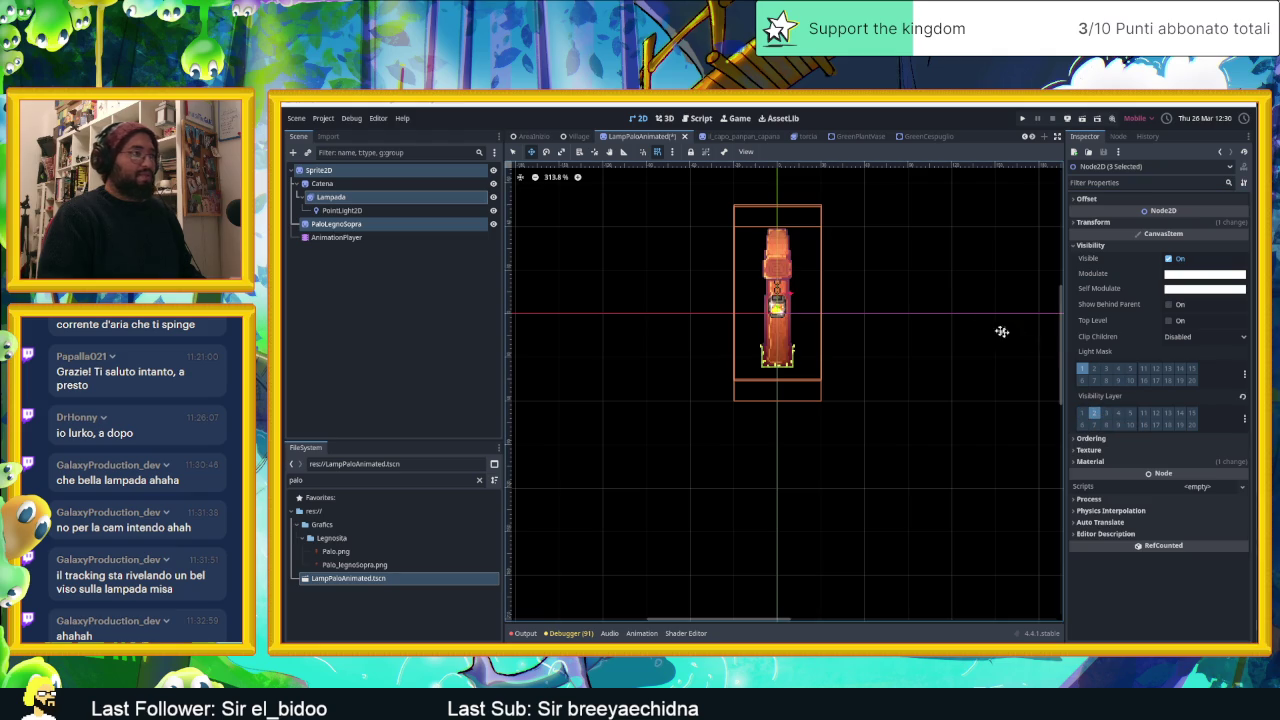
pyautogui.hotkey('ctrl', 's')
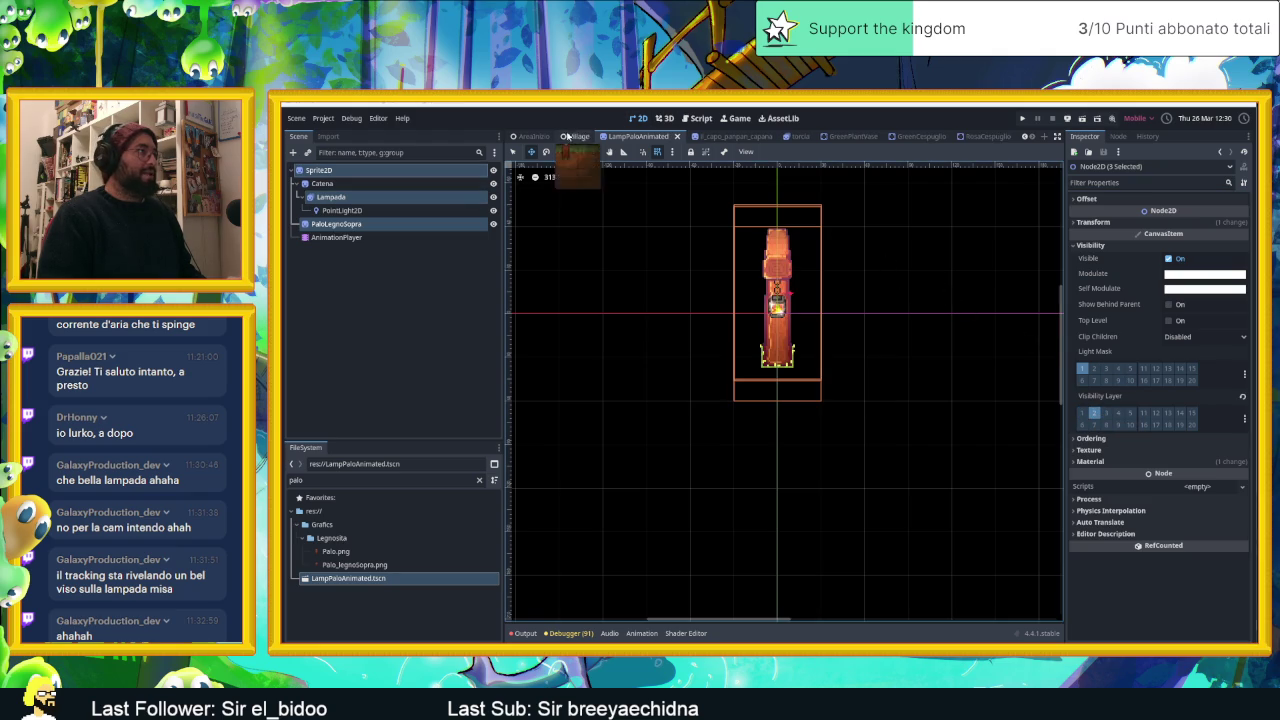
pyautogui.click(568, 135)
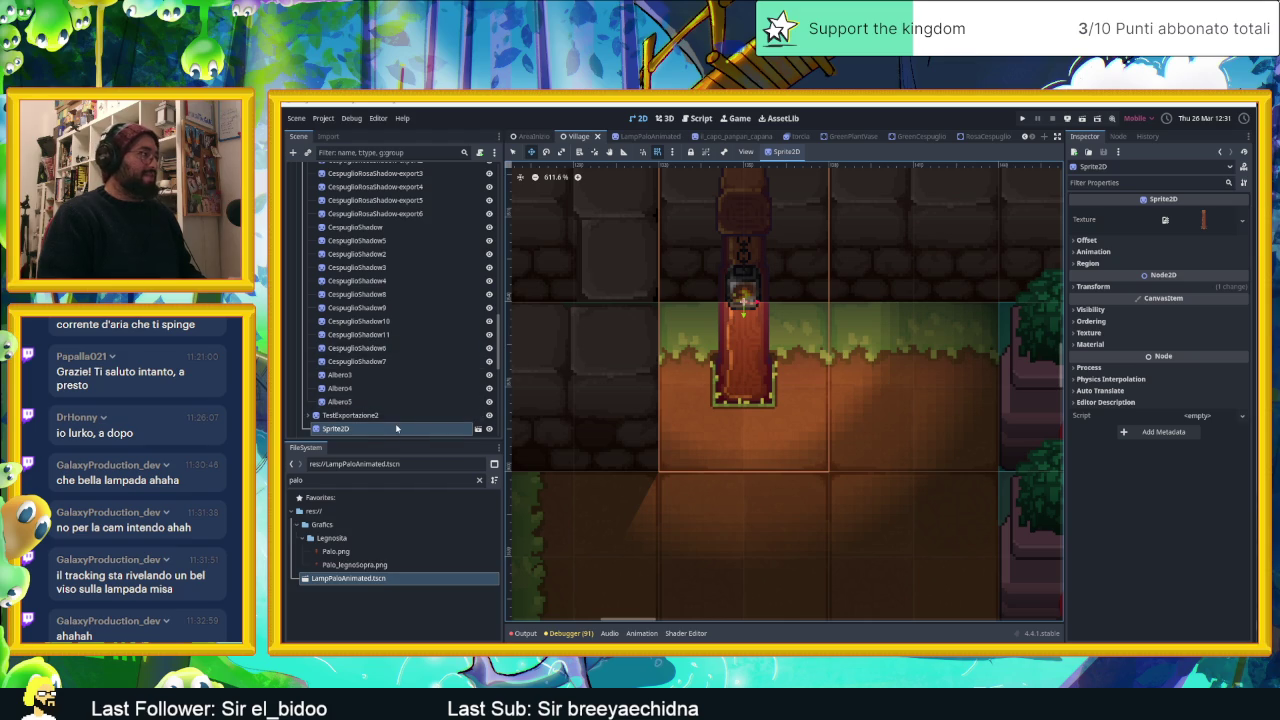
# Add the lamp instance to visibility layer 3, keeping light mask layer 1 enabled.
pyautogui.click(1118, 310)
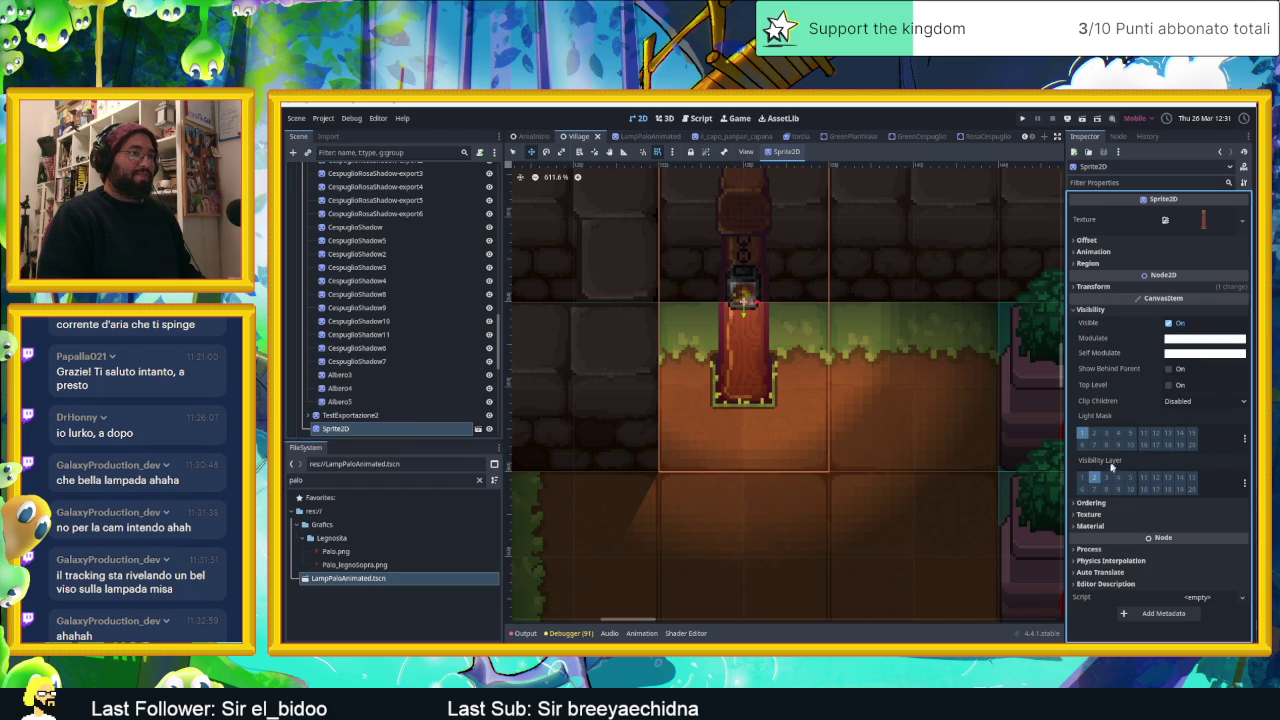
pyautogui.click(1106, 478)
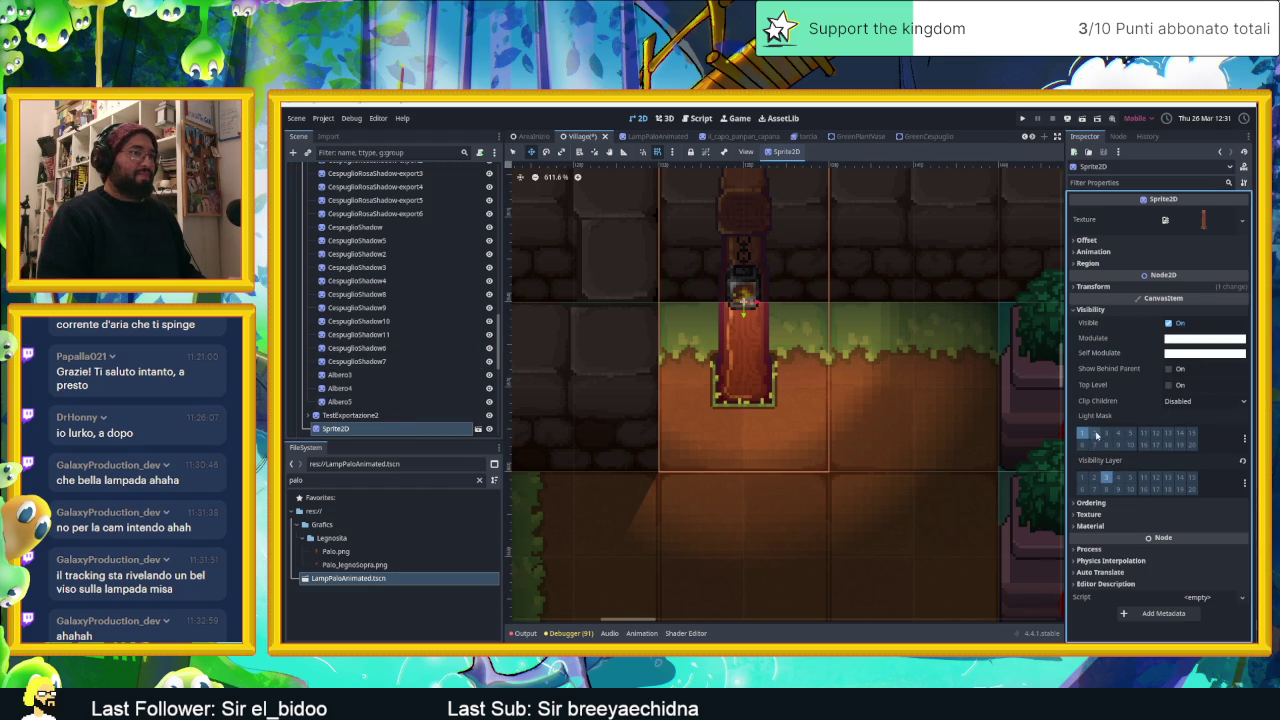
pyautogui.click(1087, 436)
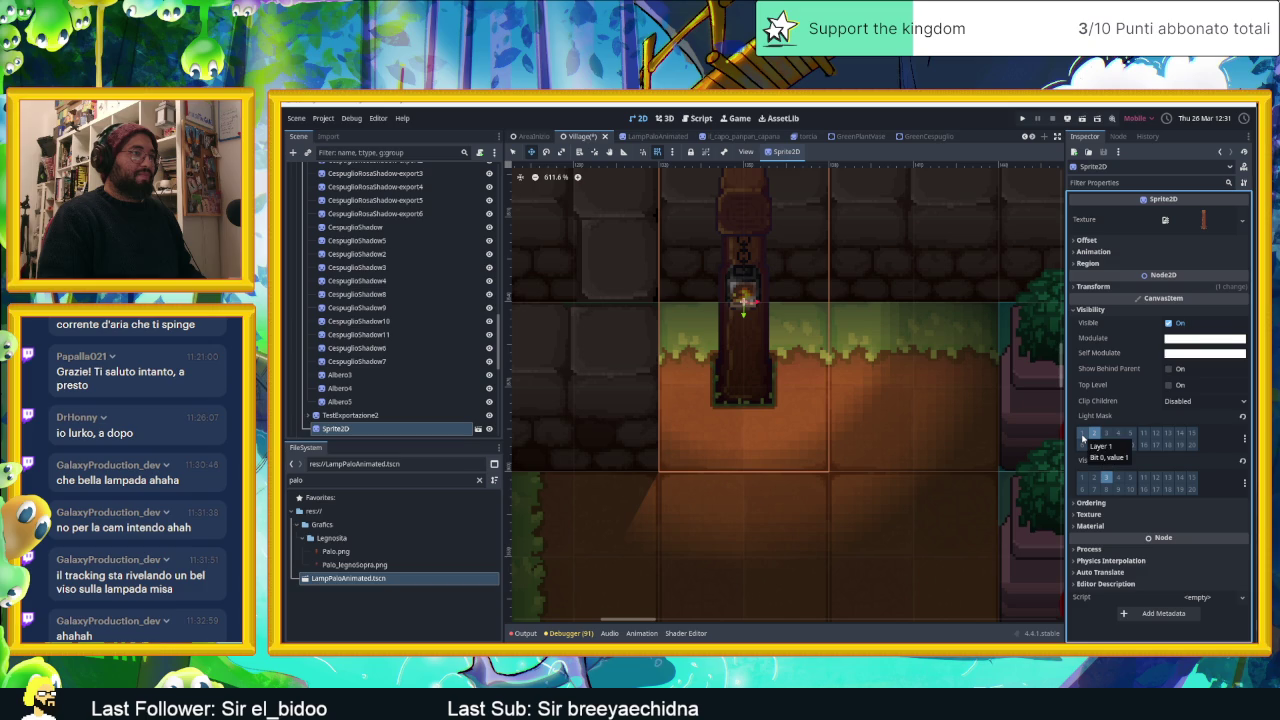
pyautogui.click(1082, 436)
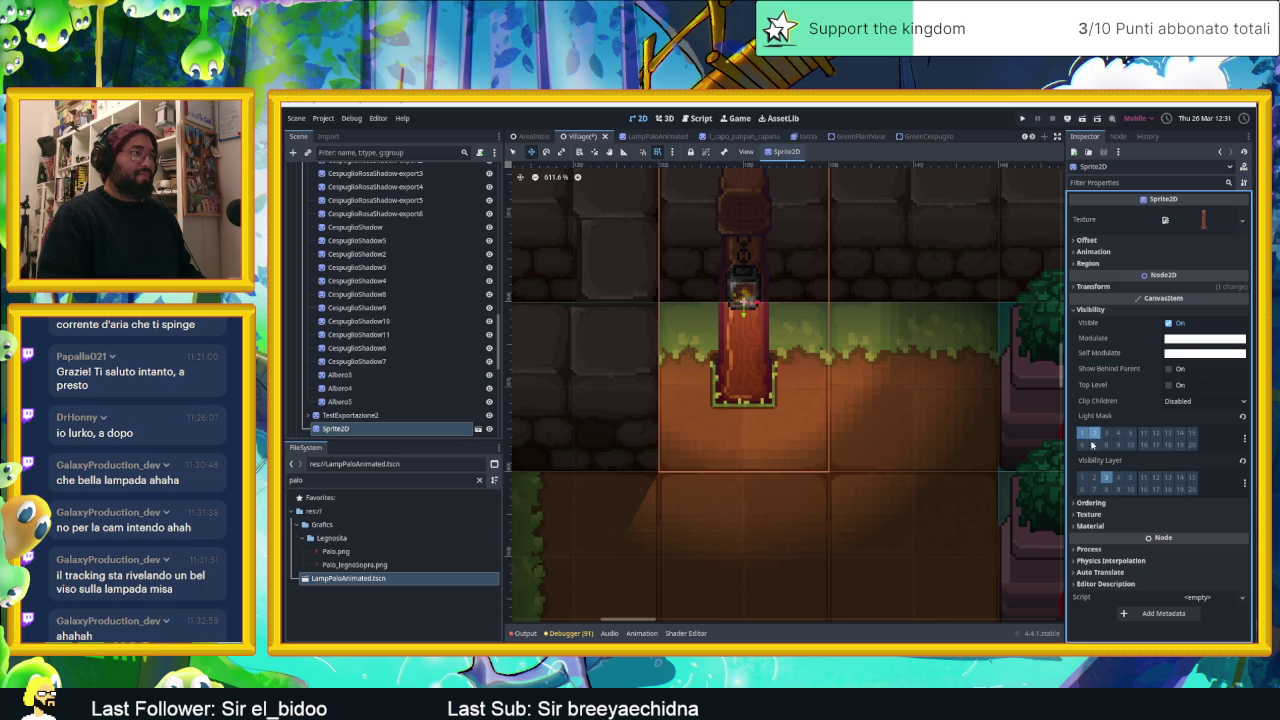
pyautogui.click(1105, 478)
pyautogui.click(1092, 478)
pyautogui.scroll(-3, 890, 290)
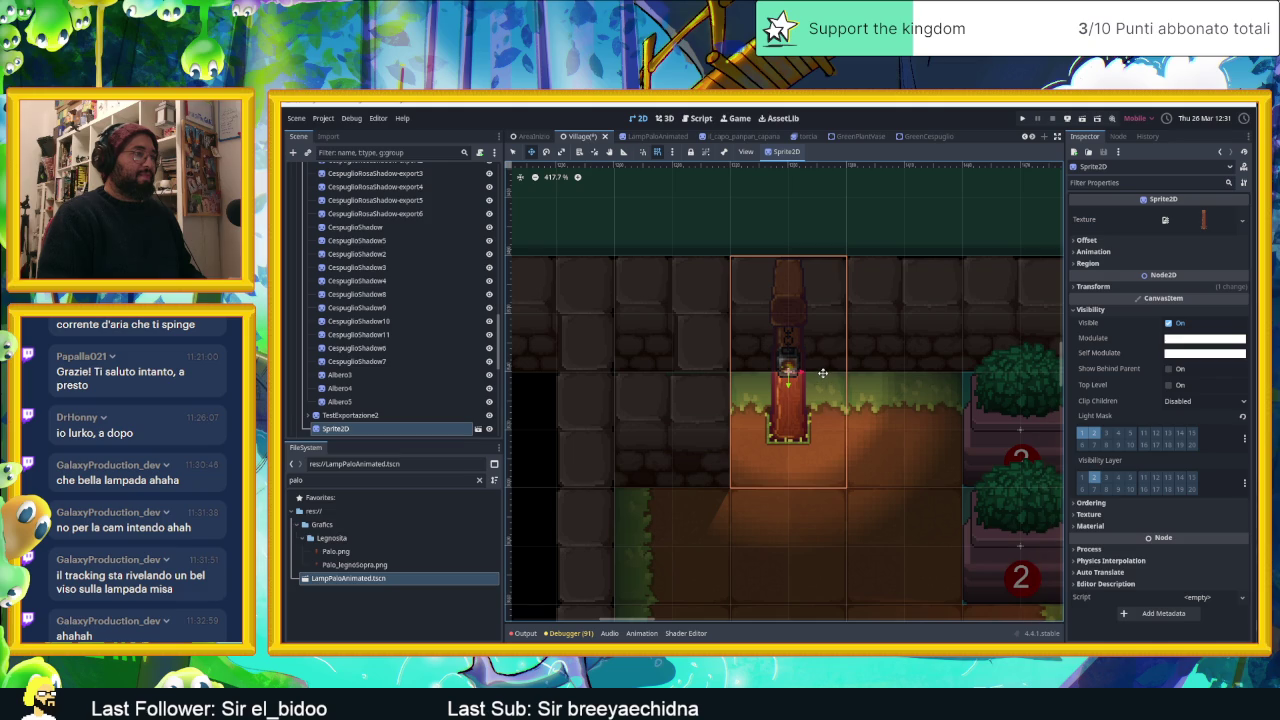
# Try the lamp pole lower, move it back to its spot, and save Village.
pyautogui.moveTo(790, 421); pyautogui.dragTo(790, 479)
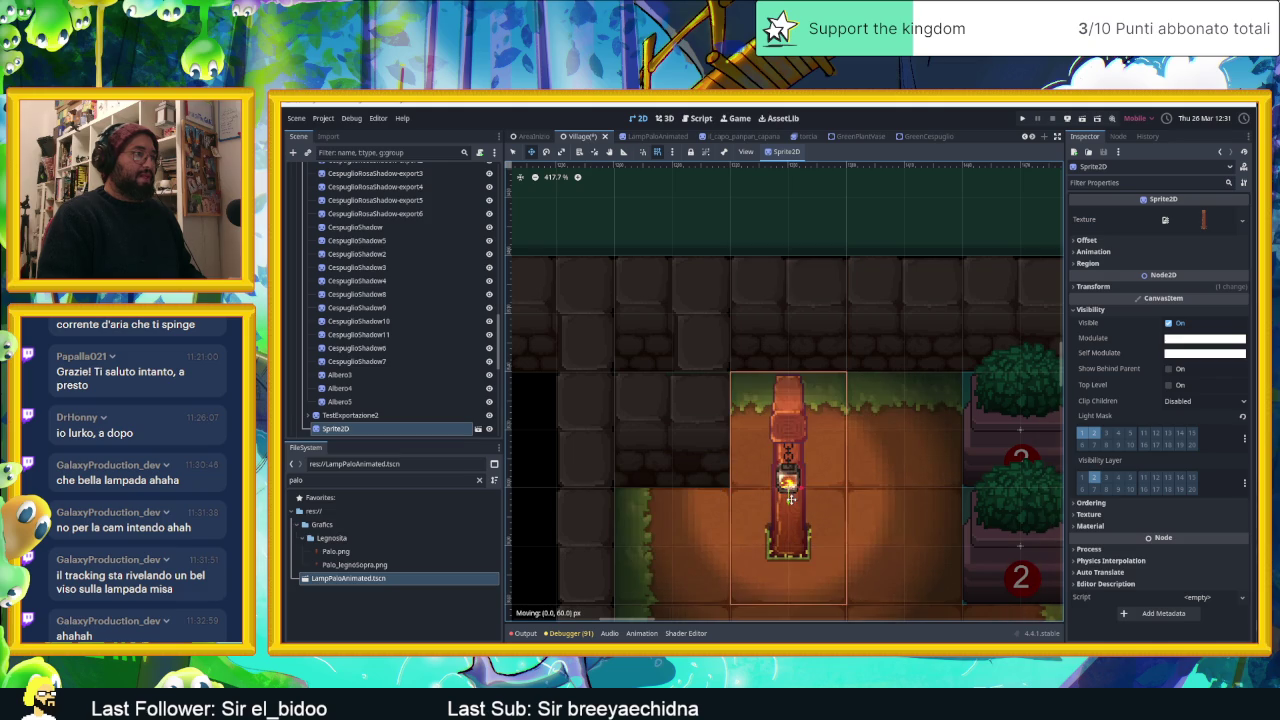
pyautogui.moveTo(789, 474); pyautogui.dragTo(790, 423)
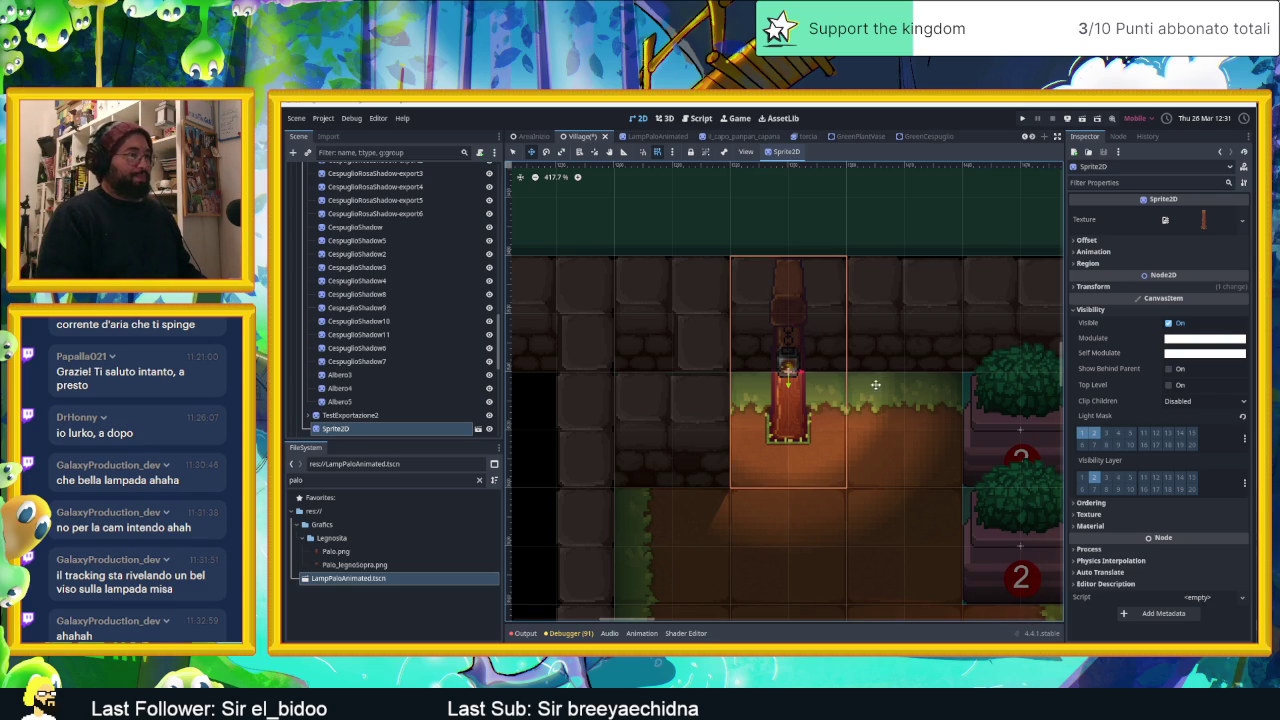
pyautogui.hotkey('ctrl', 's')
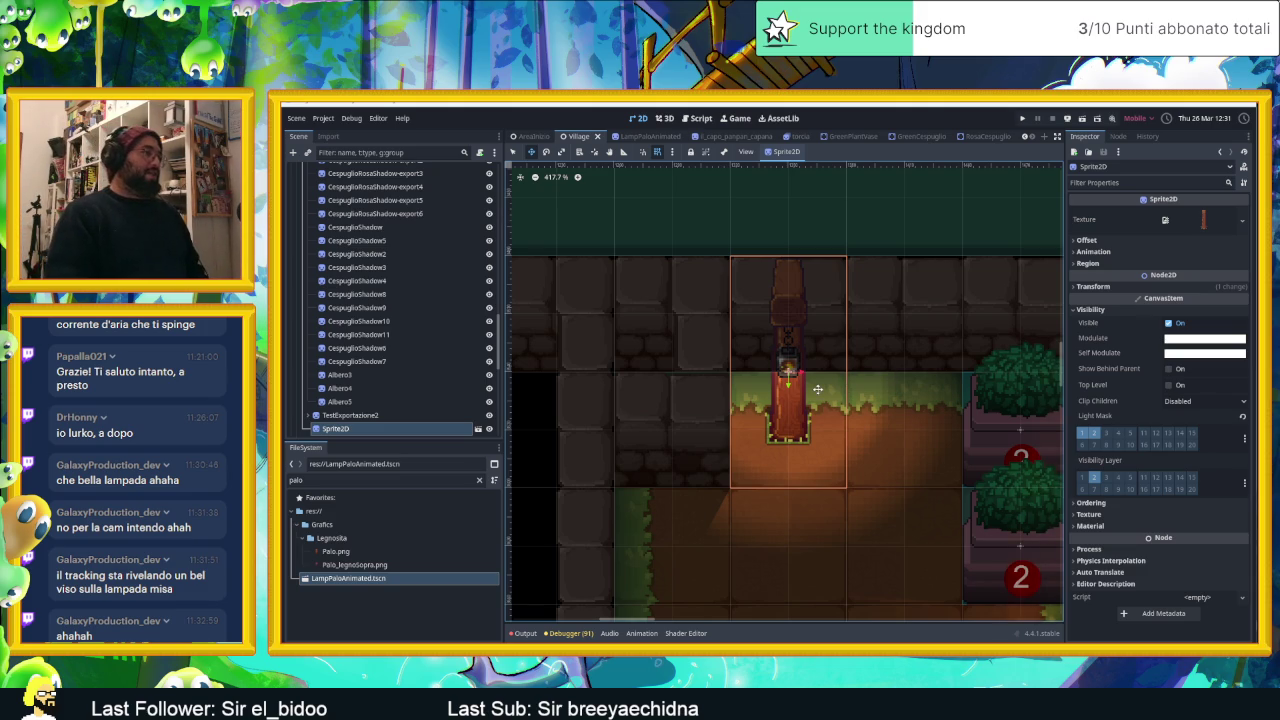
# Shift the lamp 30 px lower and reopen the lamp scene's point light.
pyautogui.scroll(-3, 862, 378)
pyautogui.moveTo(810, 412); pyautogui.dragTo(816, 466)
pyautogui.doubleClick(816, 466)
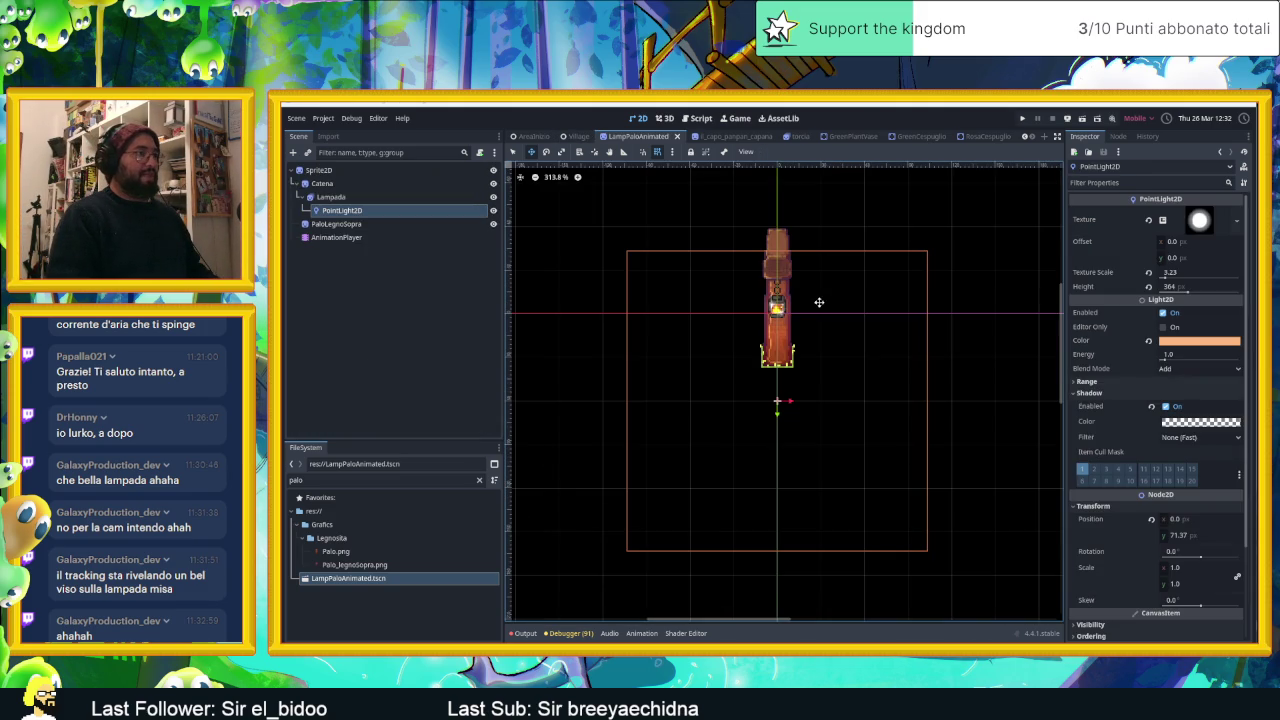
# Raise the PointLight2D to position y 58.62 and save the lamp scene.
pyautogui.moveTo(1177, 535); pyautogui.dragTo(1145, 535)
pyautogui.hotkey('ctrl', 's')
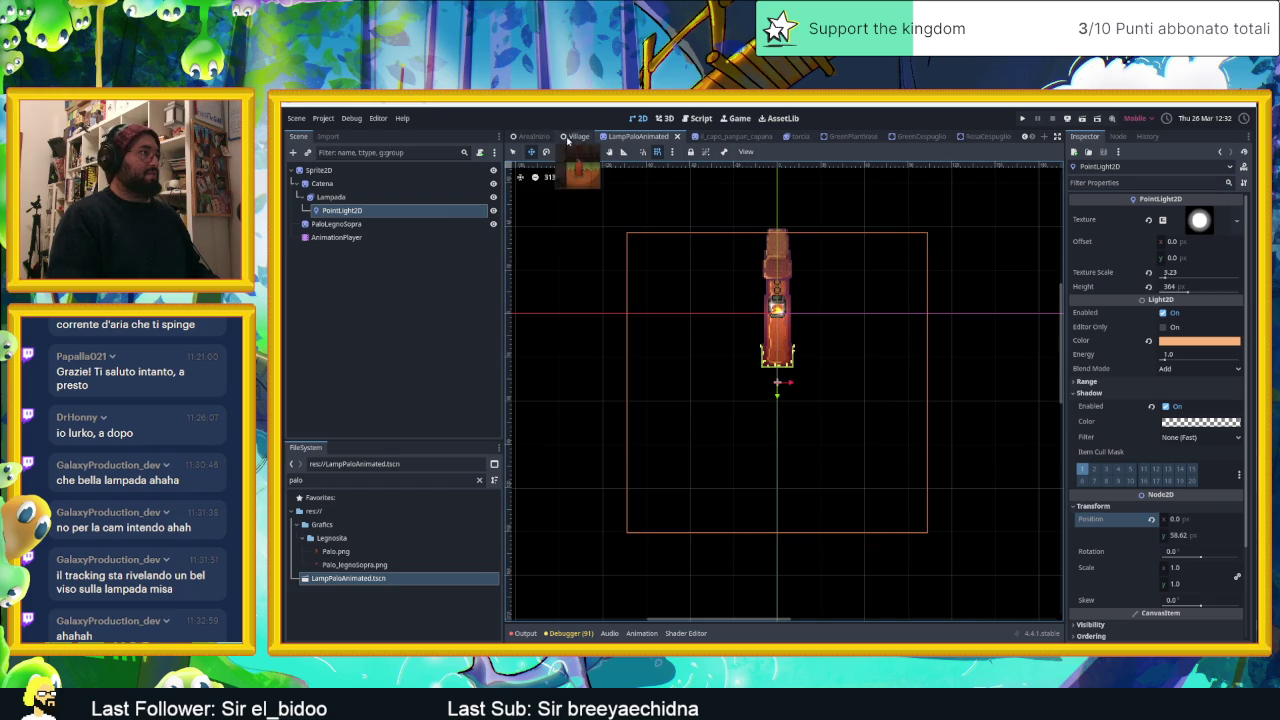
pyautogui.click(578, 136)
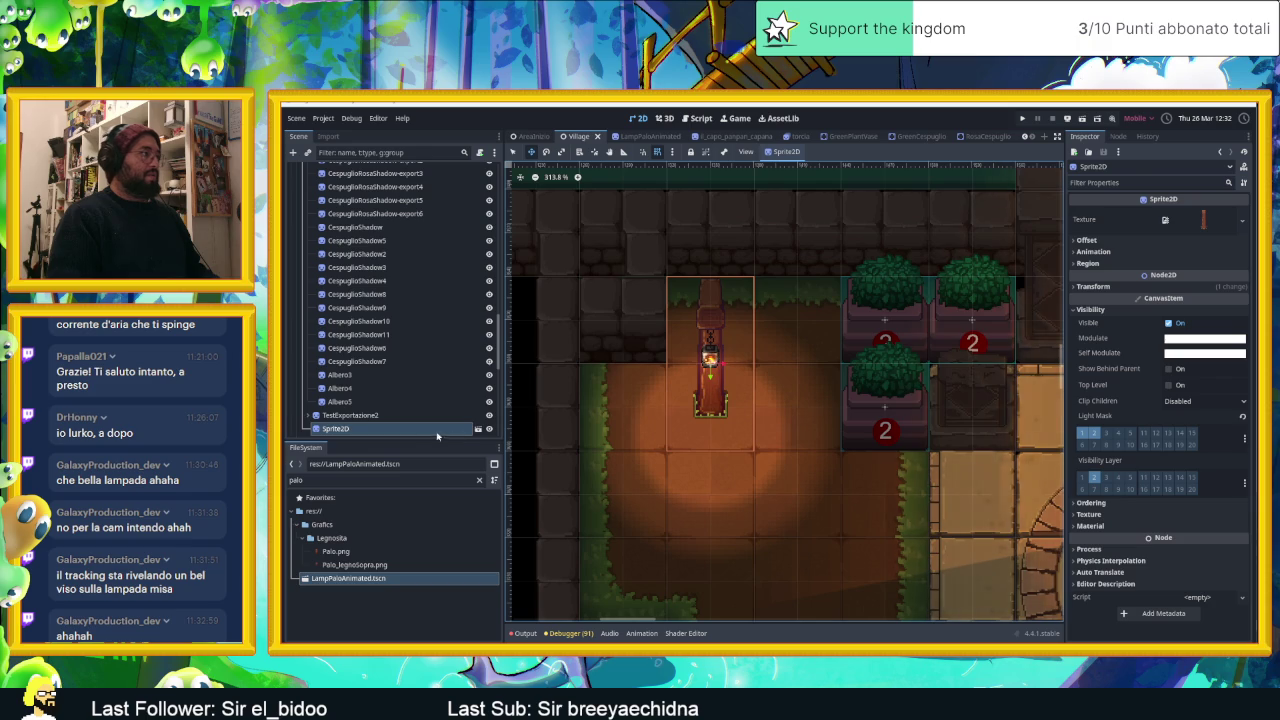
# Move the lamp 30 px back up in Village and launch the play test.
pyautogui.hscroll(2, 693, 419)
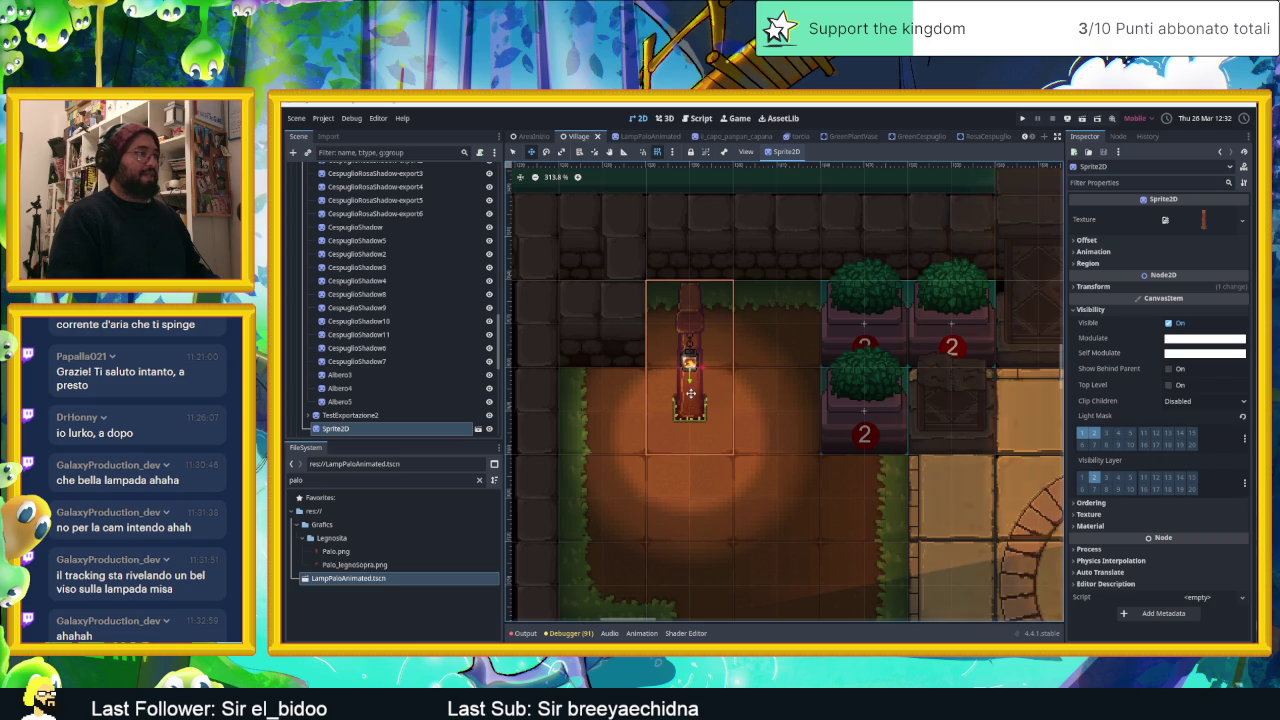
pyautogui.moveTo(689, 370); pyautogui.dragTo(690, 249)
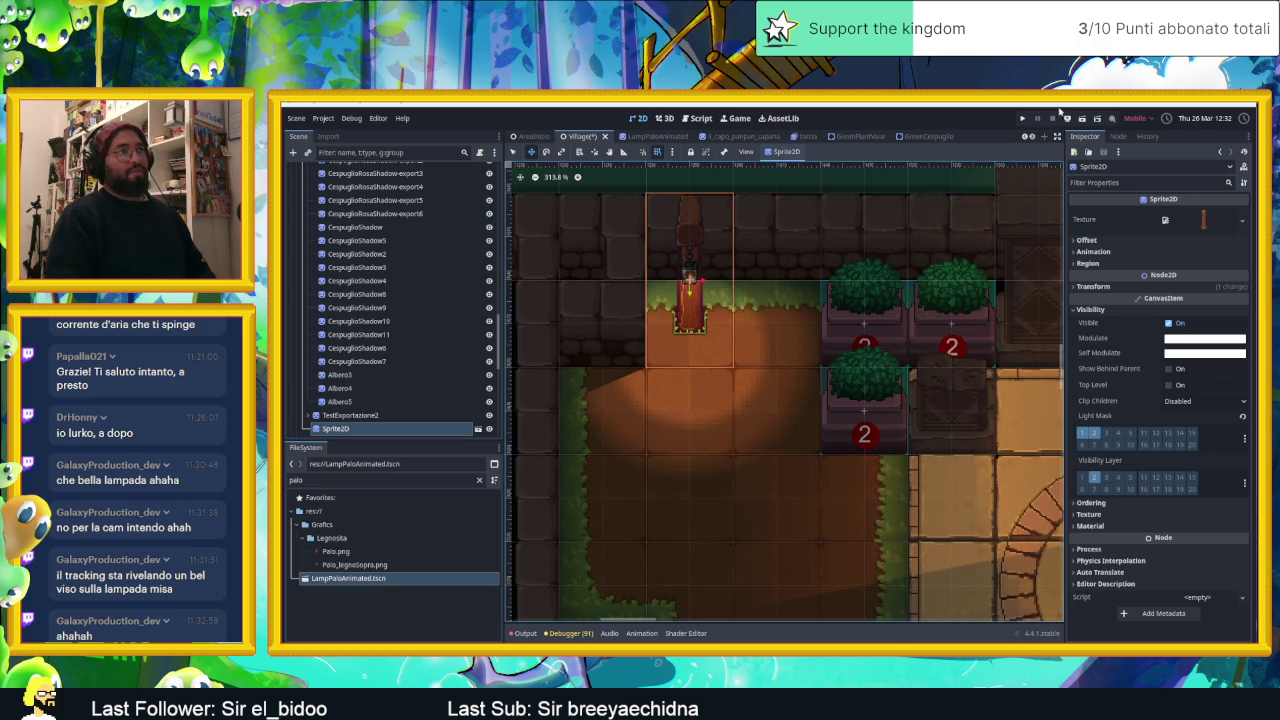
pyautogui.click(1078, 116)
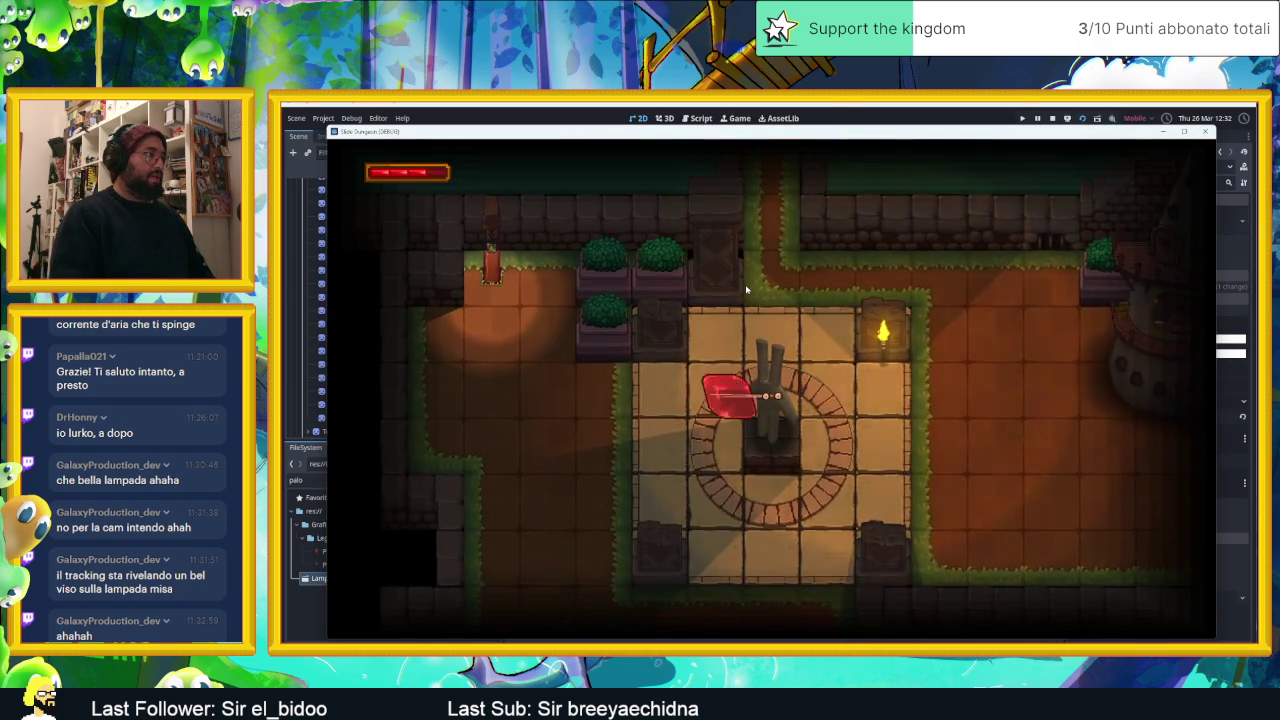
# Walk the player with the arrow keys toward the lit lamp, then stop the game.
pyautogui.press('Left')
pyautogui.press('Up')
pyautogui.press('Right')
pyautogui.press('Left')
pyautogui.press('Down')
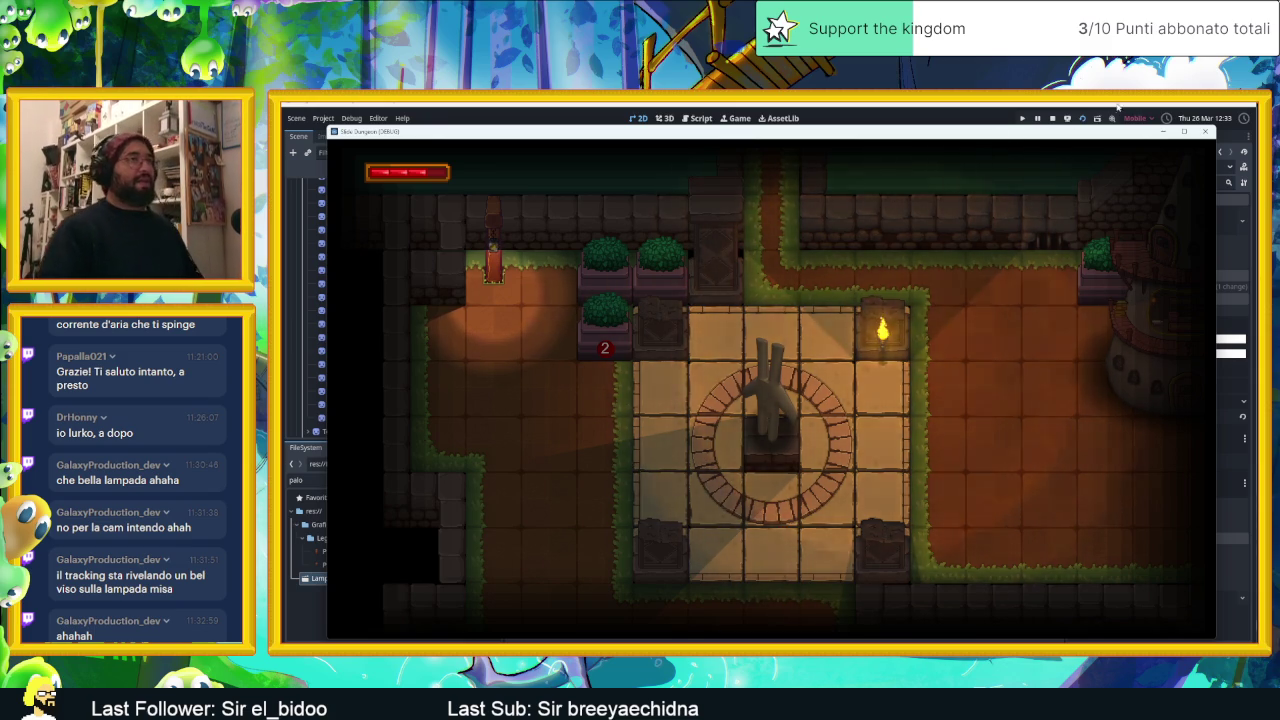
pyautogui.click(1052, 118)
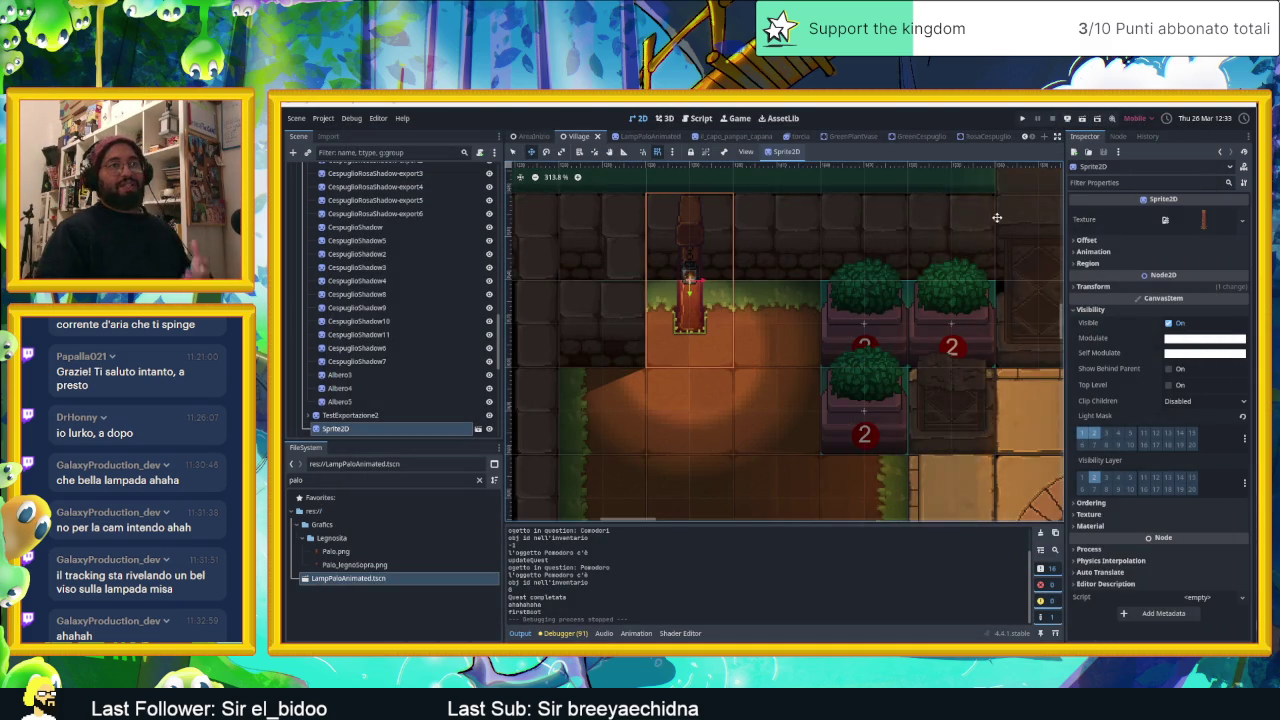